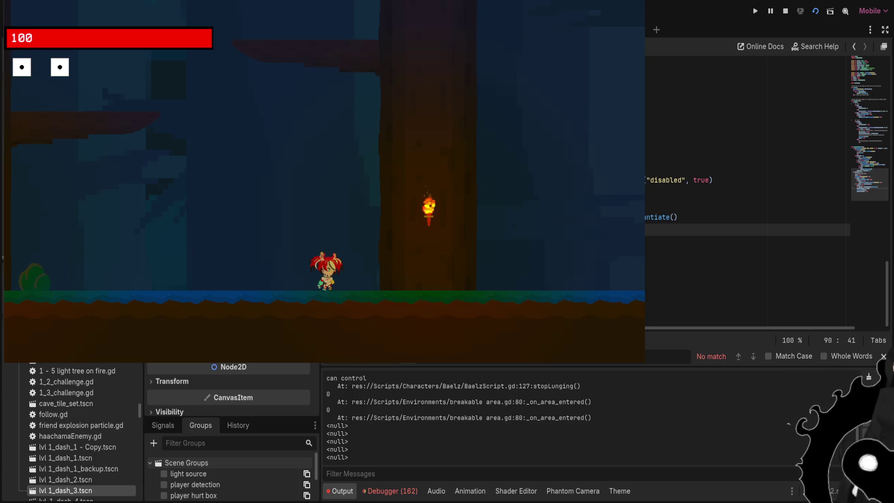
Scroll through the script and advance the search to match 19 of 20
scroll(745, 186, up, 10)
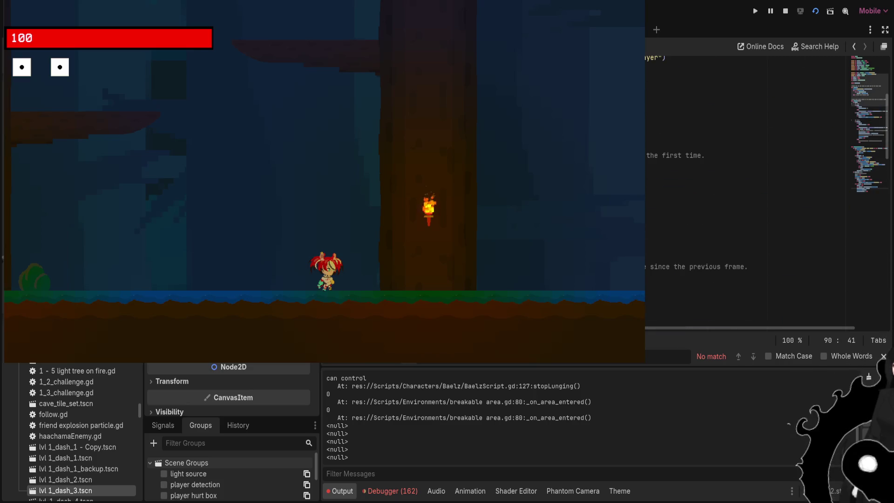
scroll(745, 187, up, 2)
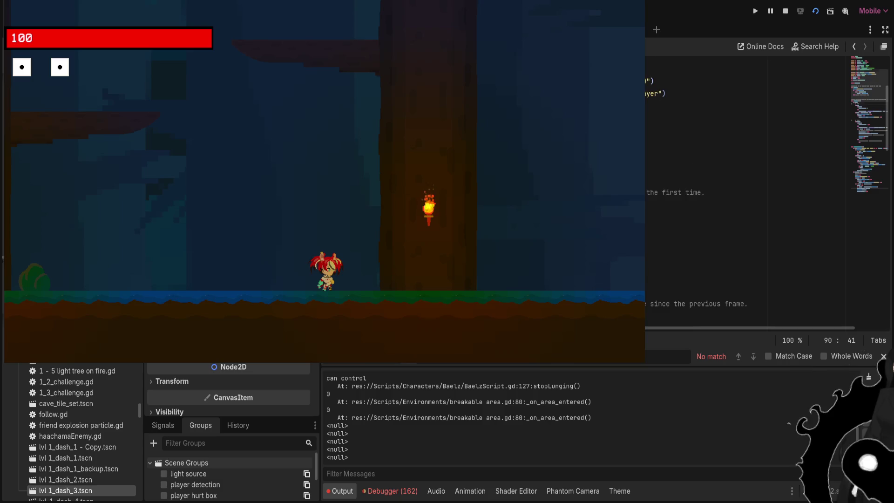
scroll(745, 186, down, 4)
key(BackSpace)
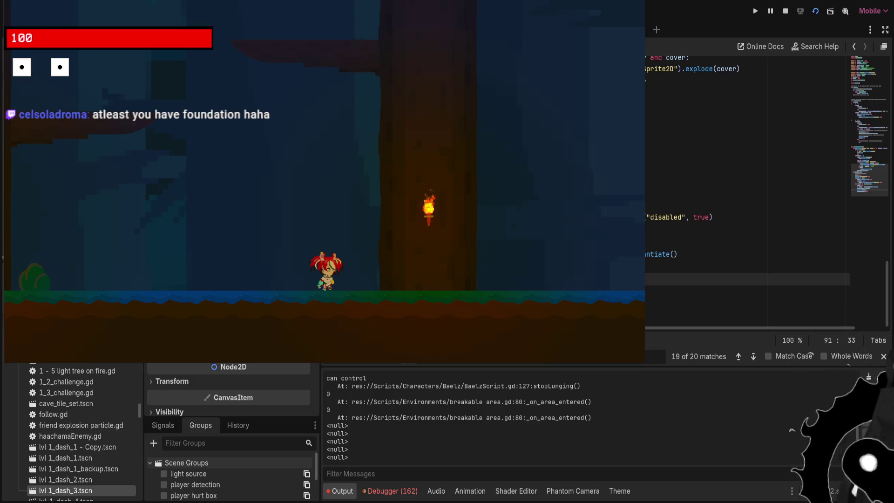
scroll(745, 186, up, 5)
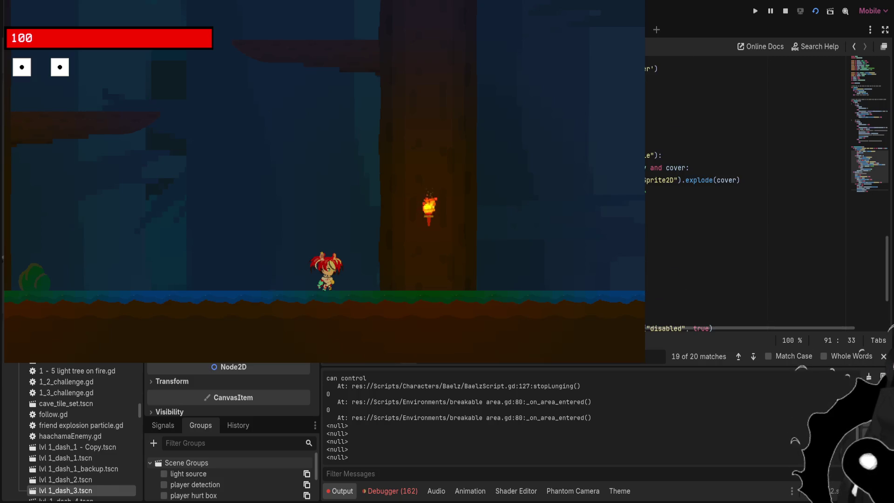
scroll(745, 186, up, 5)
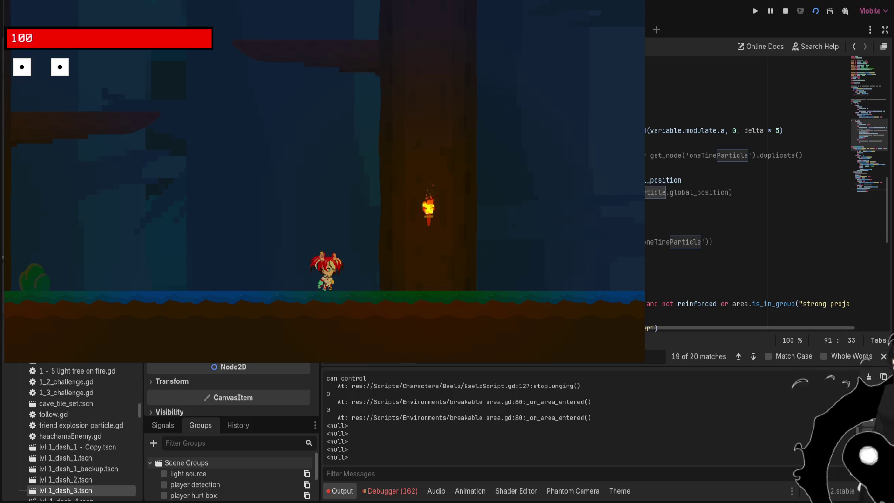
scroll(745, 186, up, 5)
scroll(745, 186, down, 2)
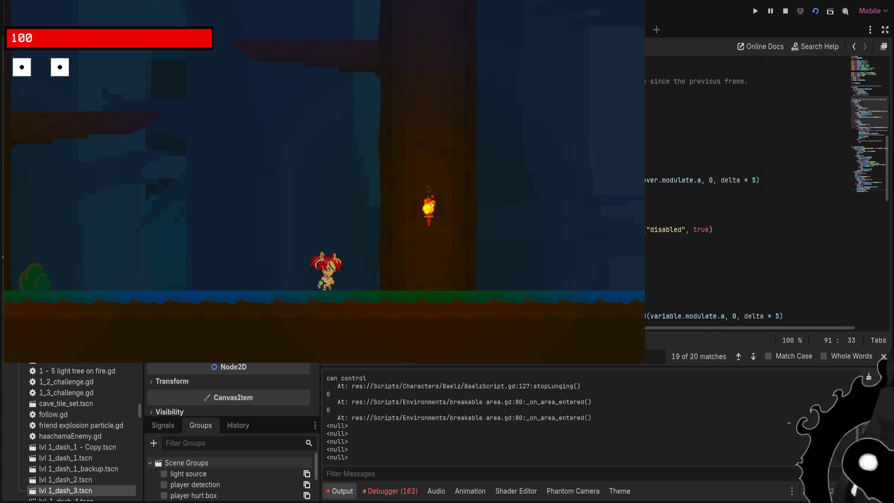
click(748, 179)
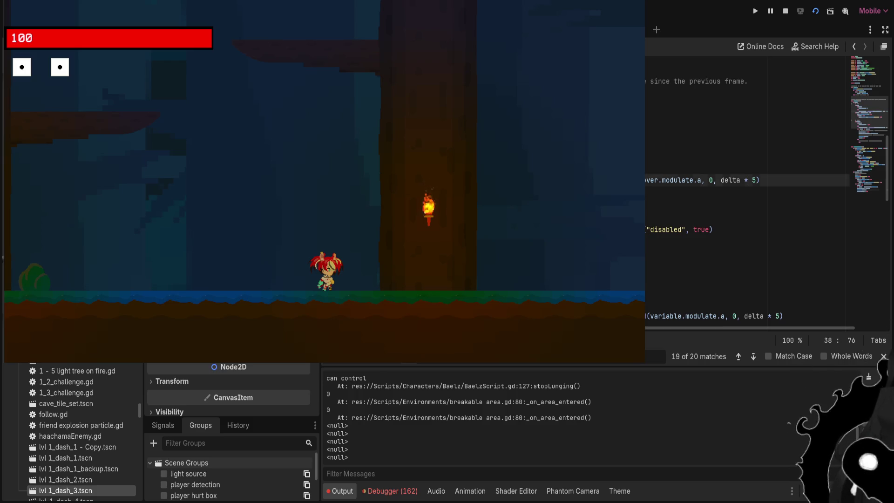
scroll(748, 186, down, 3)
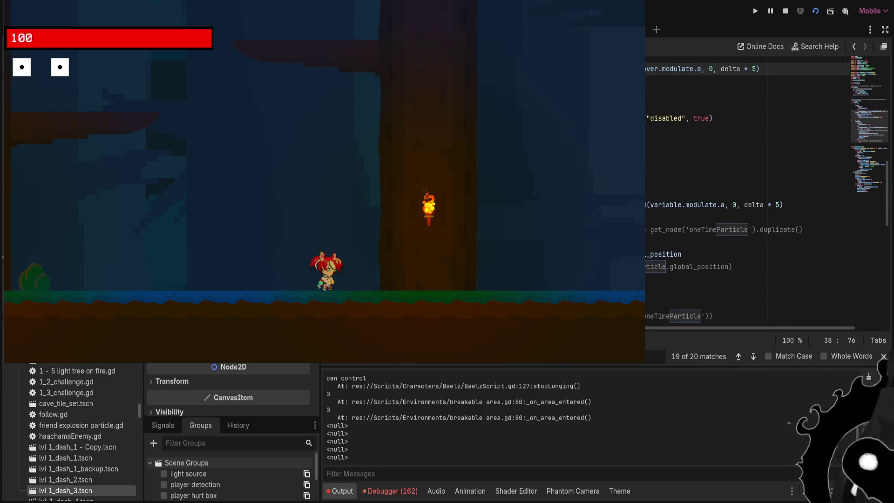
scroll(747, 186, down, 1)
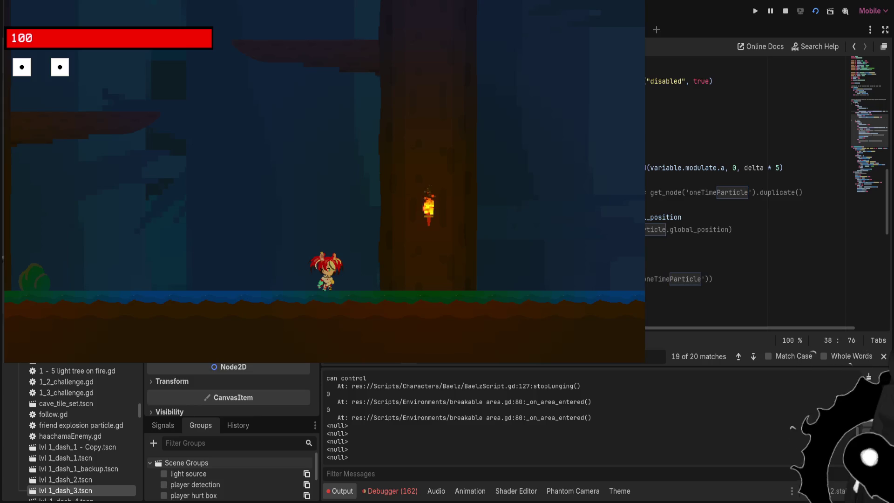
click(732, 230)
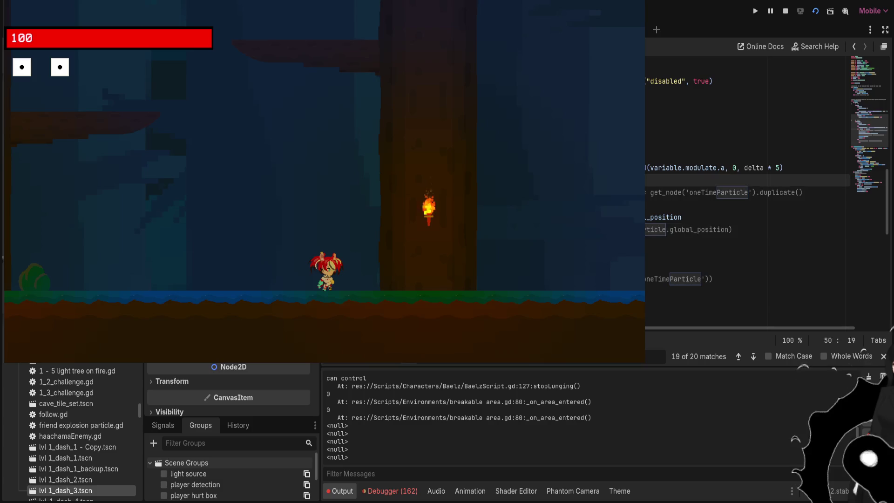
click(717, 193)
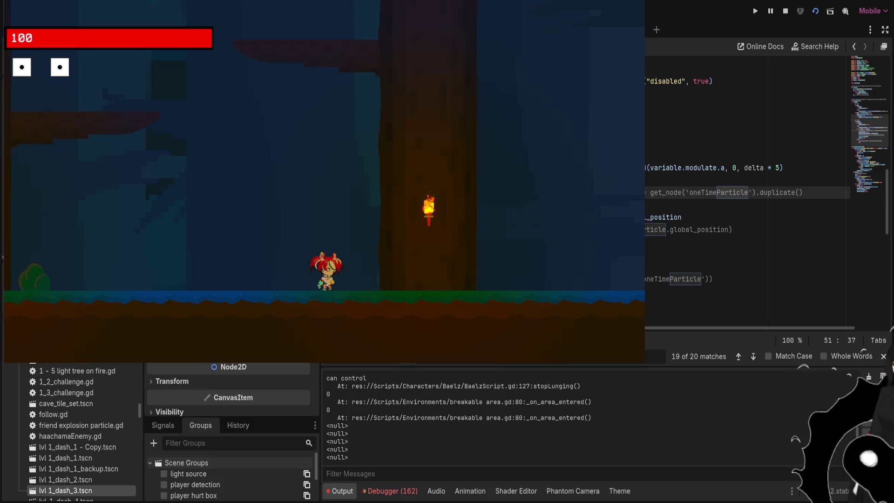
click(675, 130)
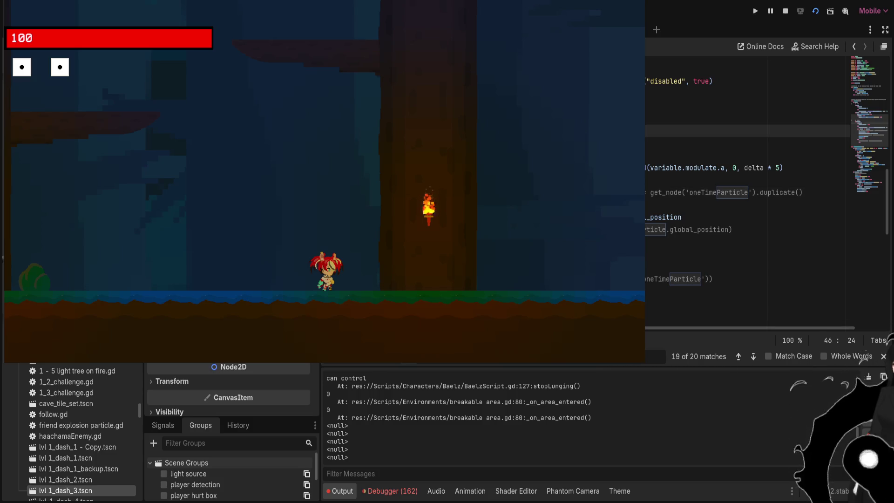
click(698, 143)
click(650, 167)
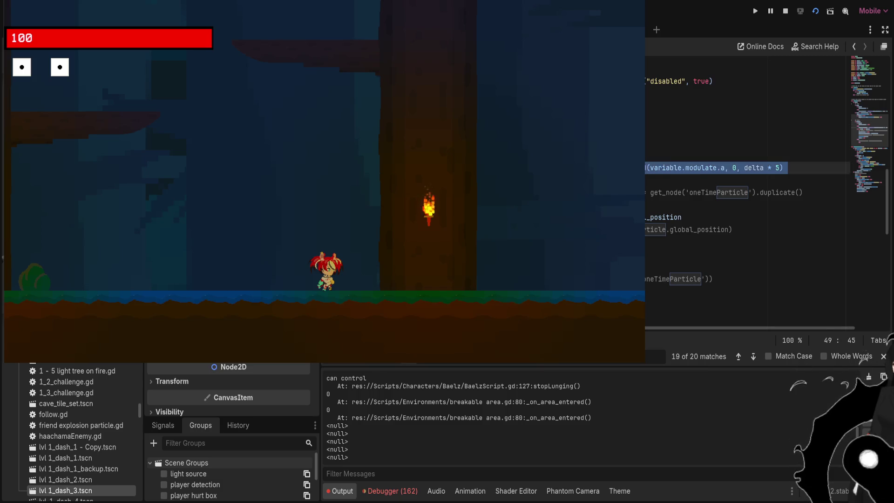
click(726, 180)
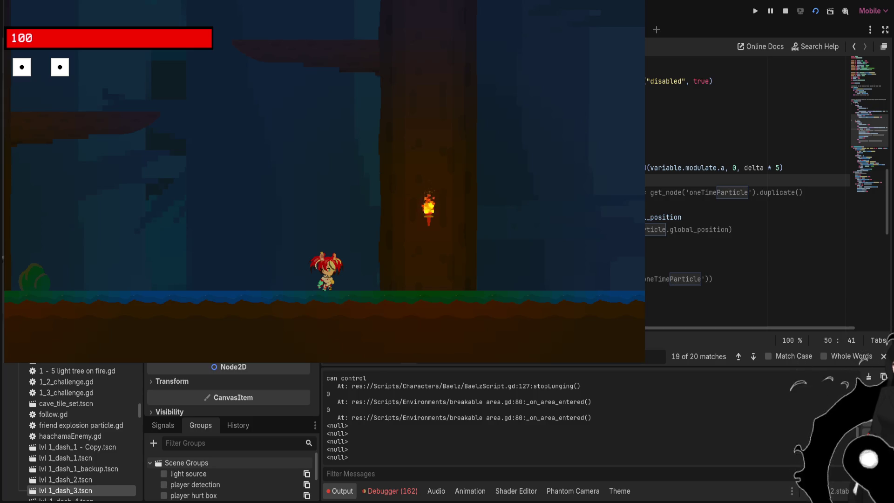
click(793, 192)
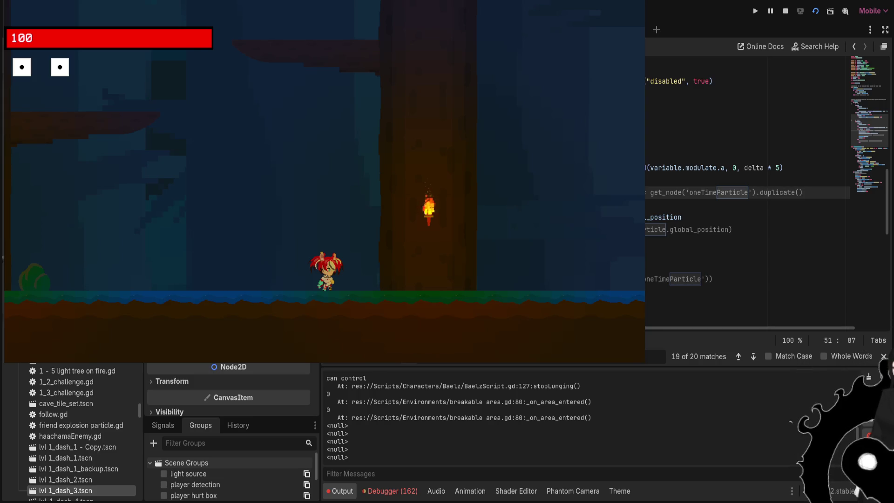
click(682, 217)
Remove one character from the end of the particle global_position line
click(745, 205)
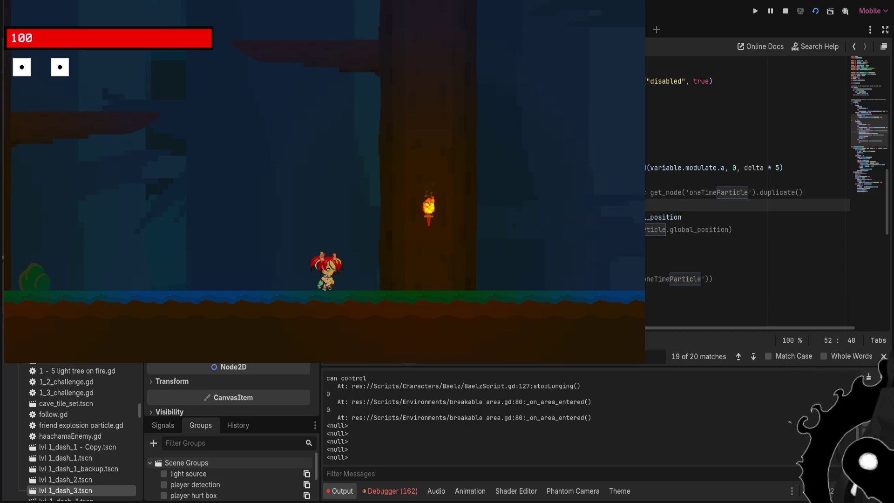
click(732, 229)
key(ctrl+z)
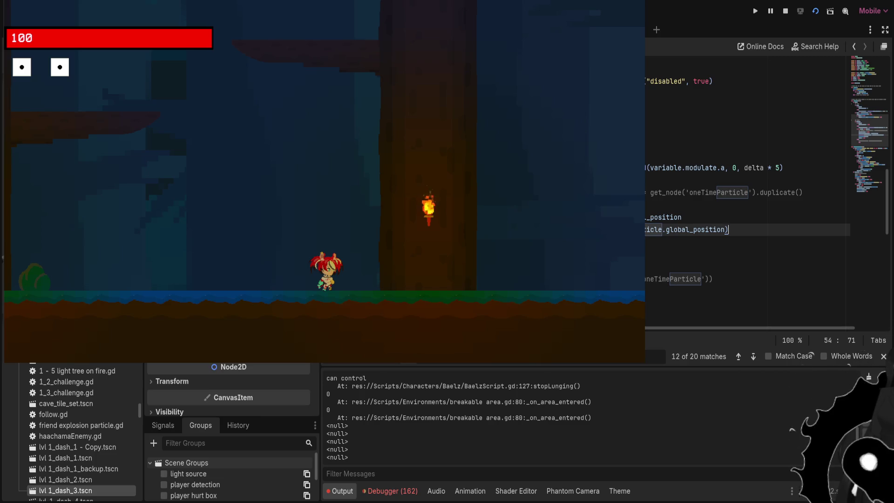
Glance at the level's 2D view, then return to the script code
key(ctrl+F1)
scroll(768, 209, up, 3)
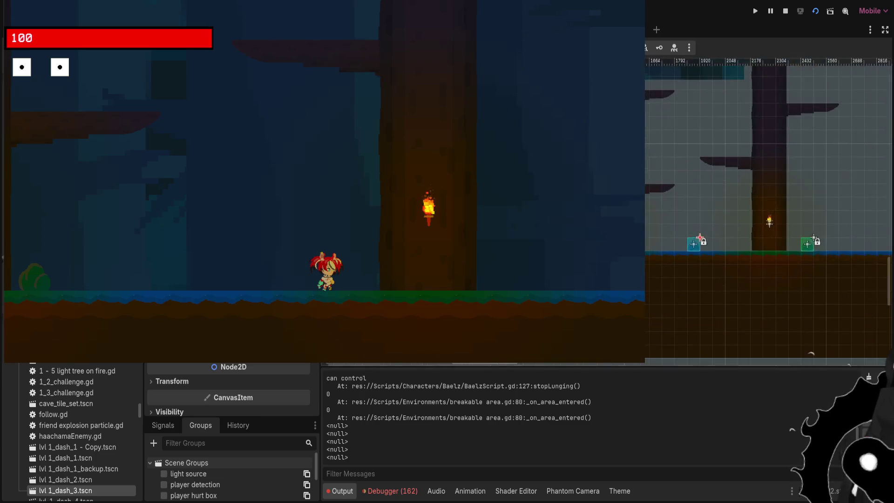
scroll(740, 233, up, 4)
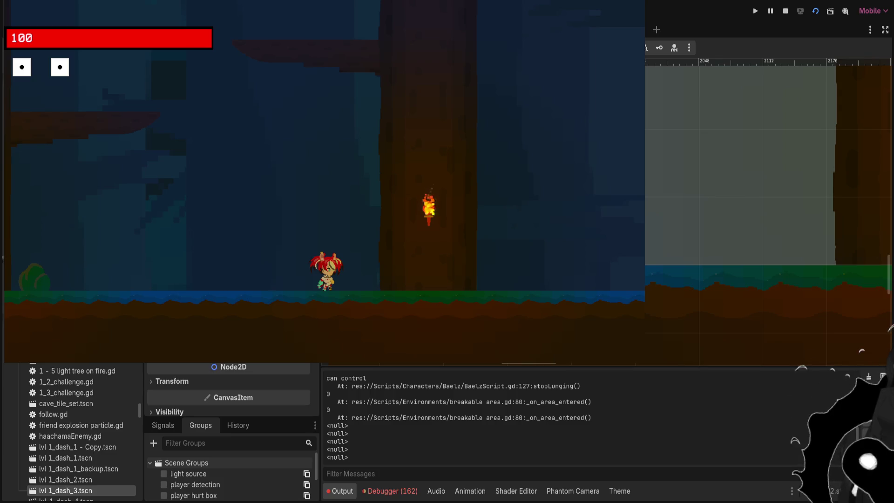
key(ctrl+F3)
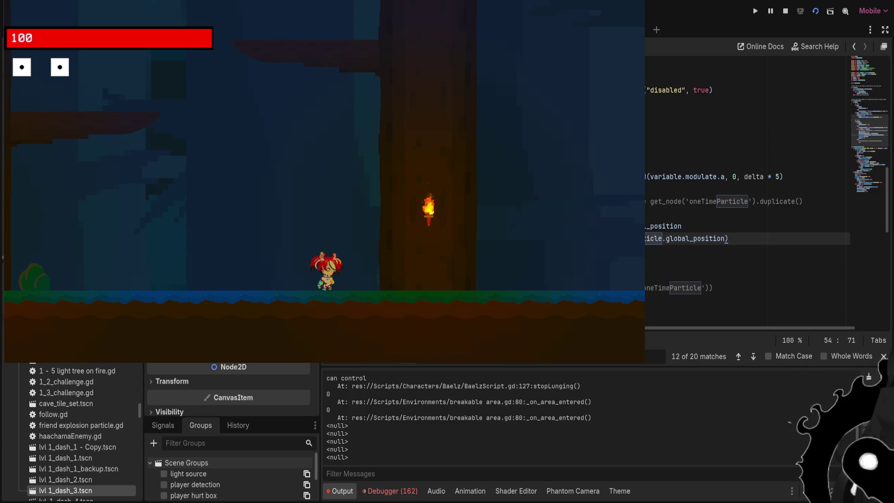
click(682, 225)
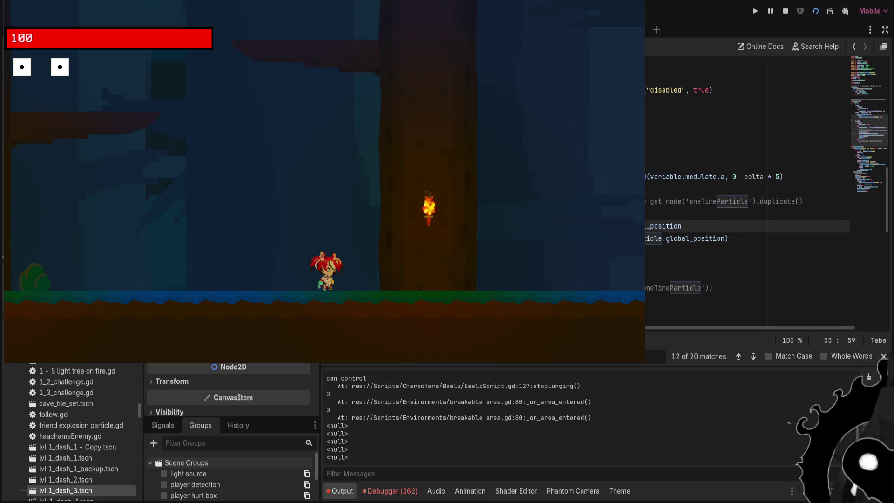
click(666, 238)
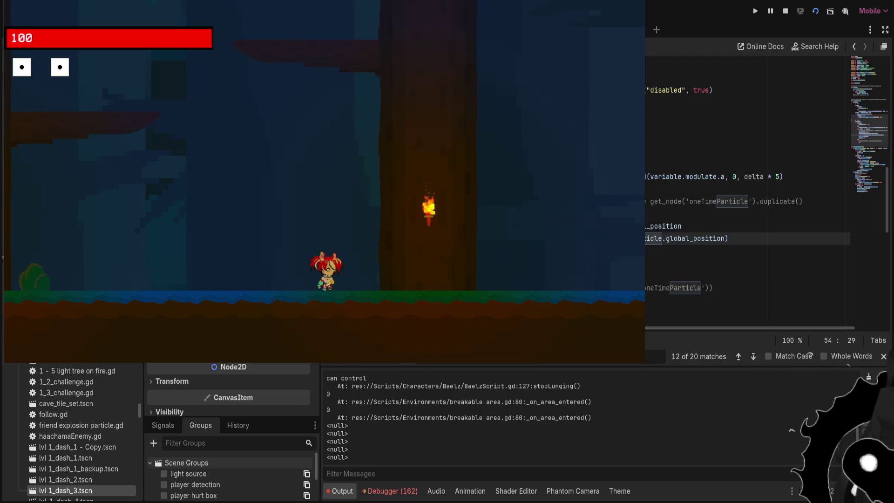
click(652, 226)
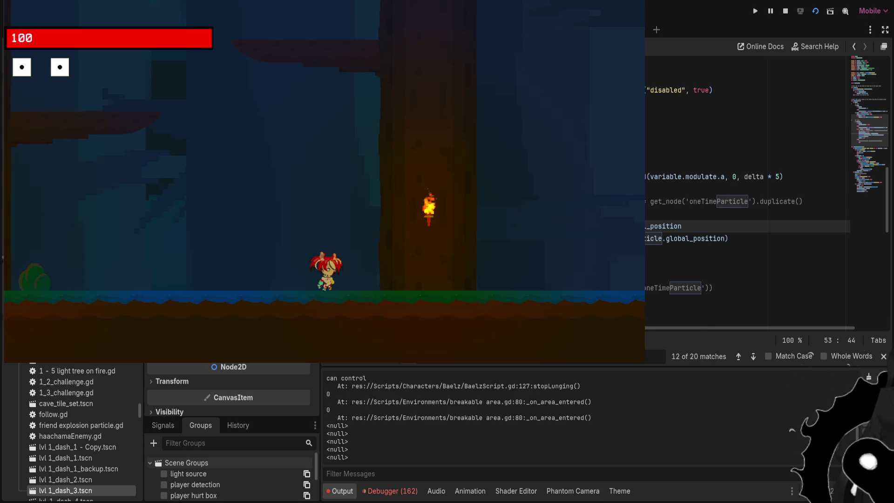
scroll(745, 195, up, 1)
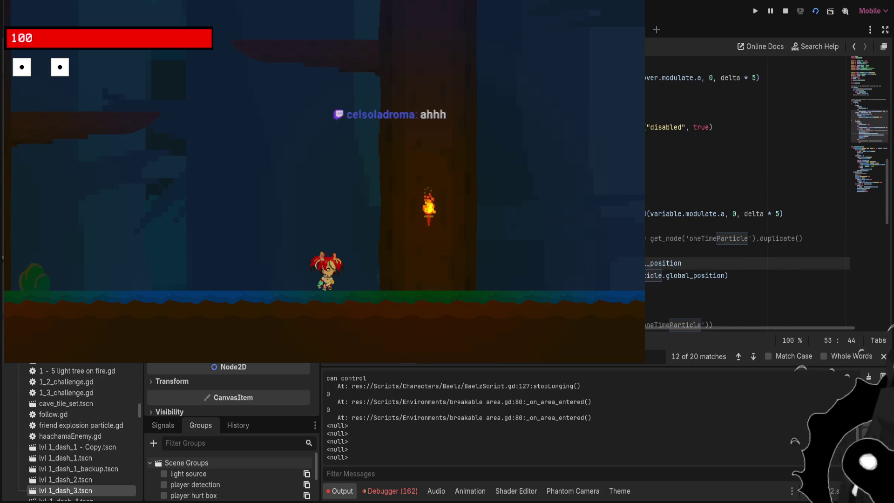
scroll(745, 196, up, 7)
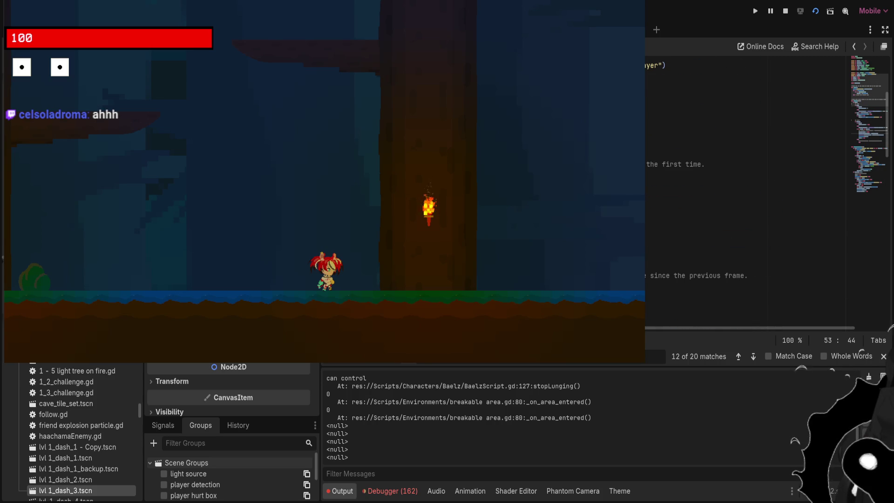
scroll(744, 196, down, 5)
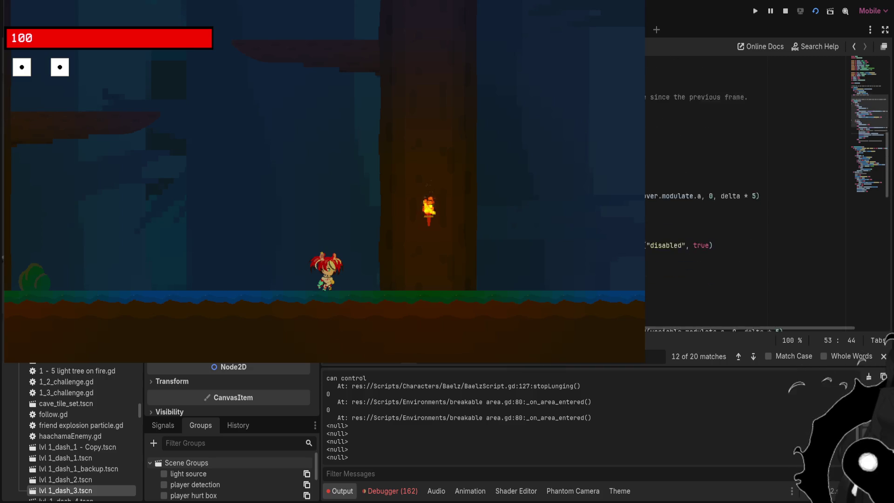
scroll(744, 195, down, 2)
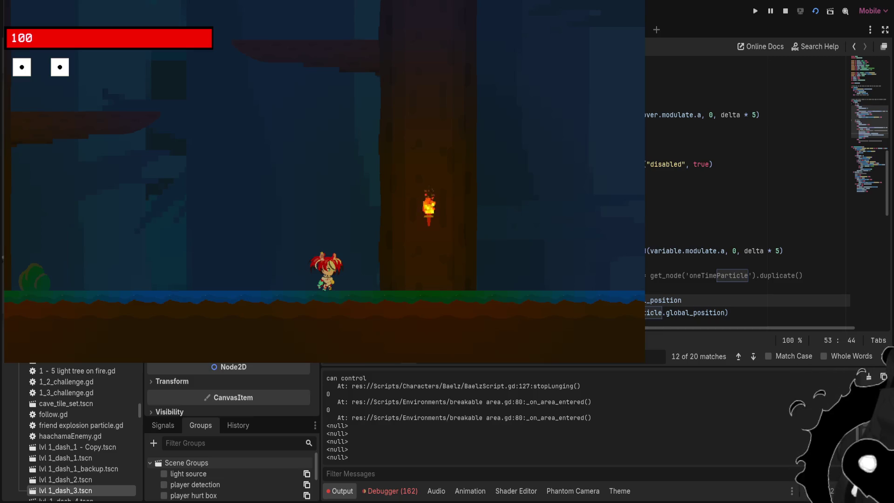
key(Left)
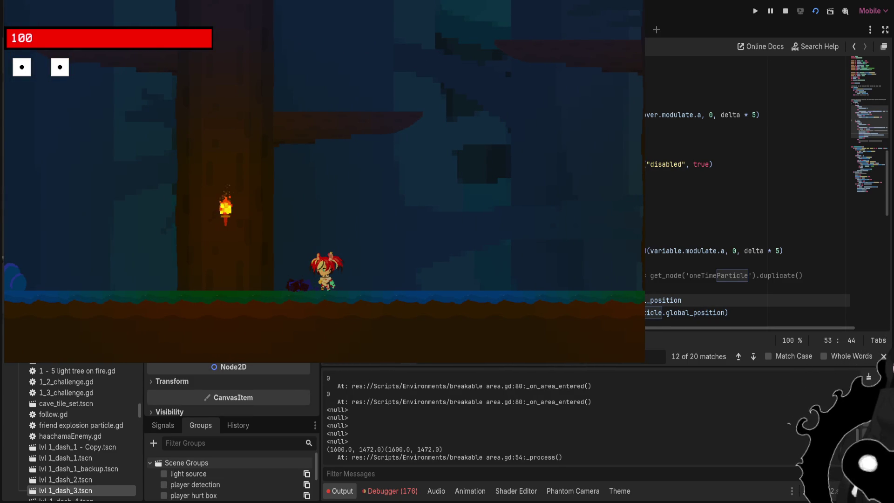
Select the printed position values in the output and check the torch in the zoomed-out 2D view
drag(336, 449, 442, 449)
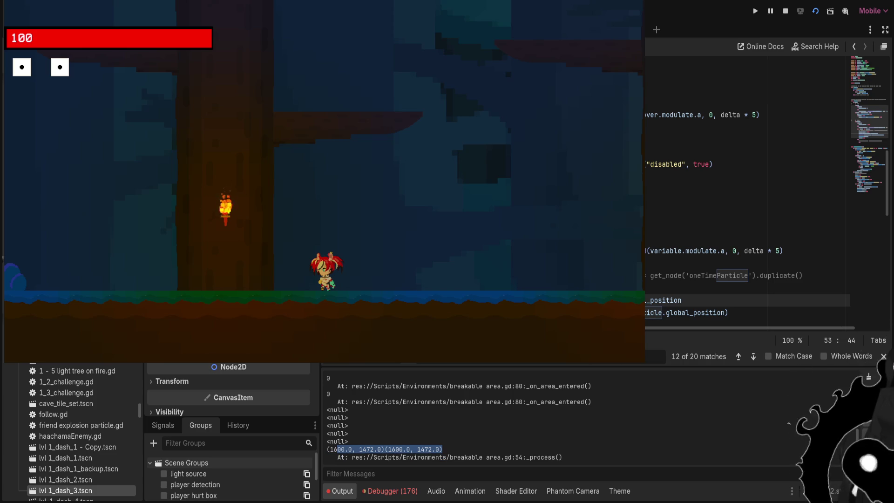
key(ctrl+F1)
key(ctrl+minus)
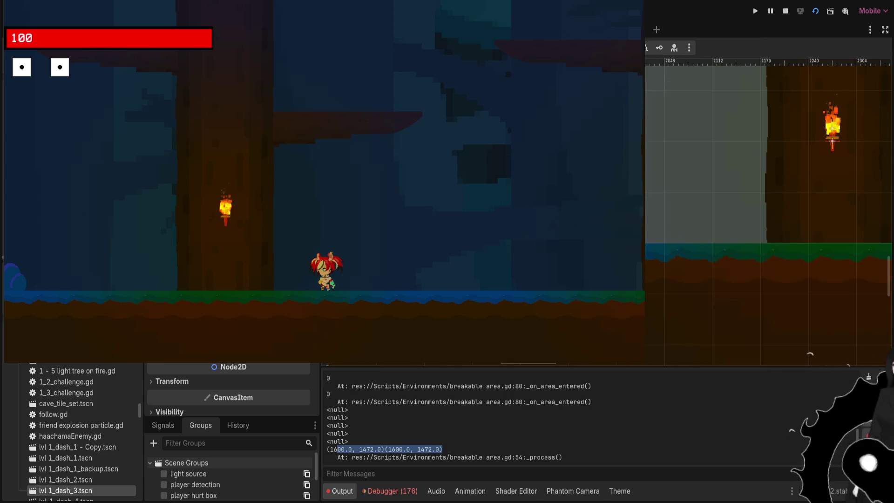
key(ctrl+F3)
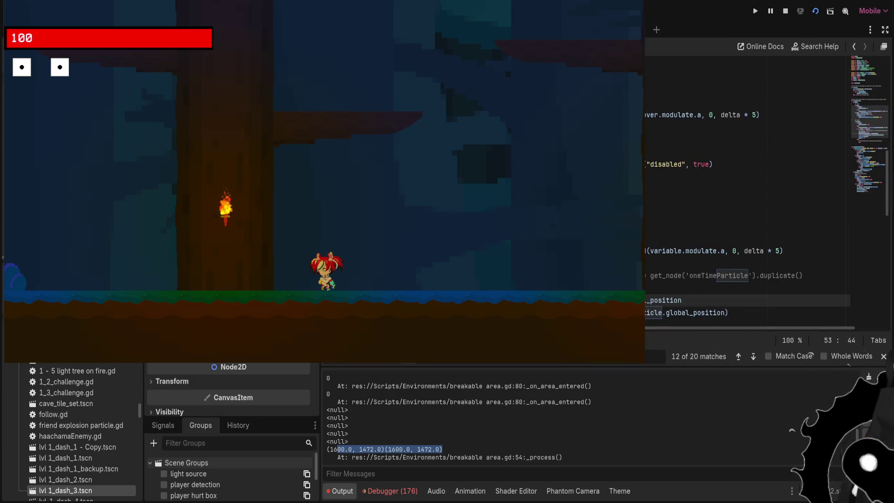
Review the fading and particle-handling code on lines 46–53, then view the torch in 2D
click(671, 225)
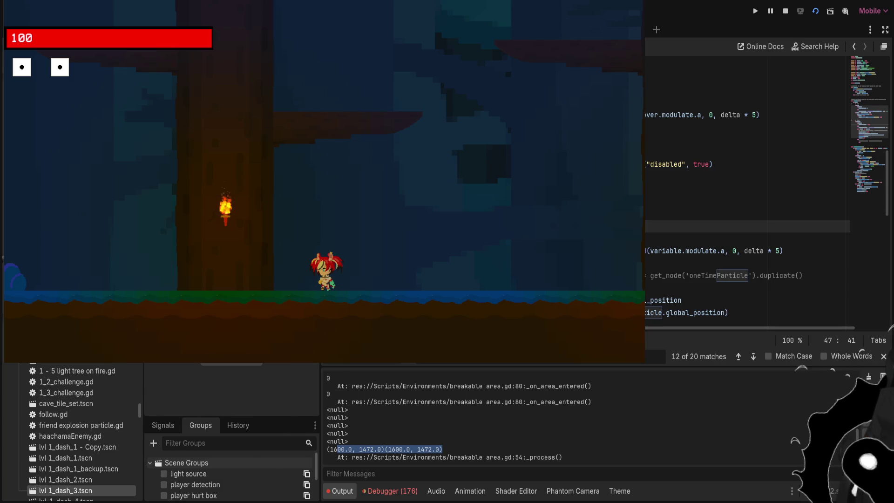
key(Down)
key(Down)
key(Up)
key(Up)
key(Up)
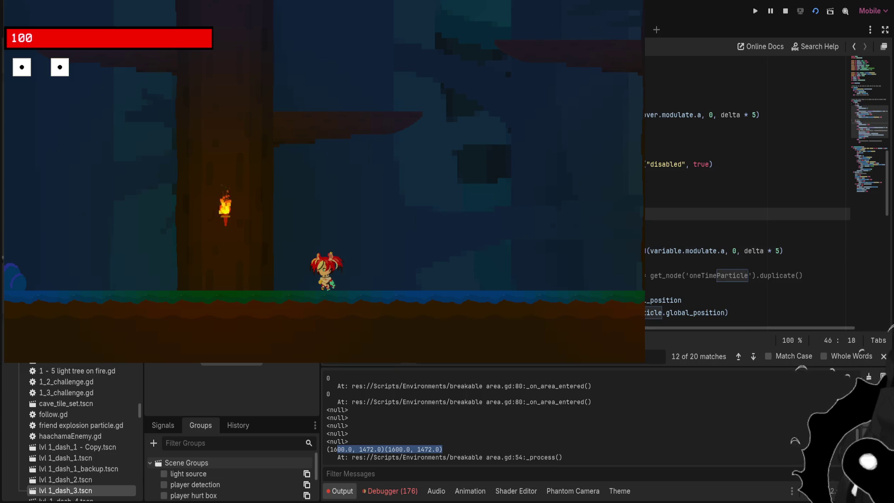
key(Down)
key(Down)
key(Down)
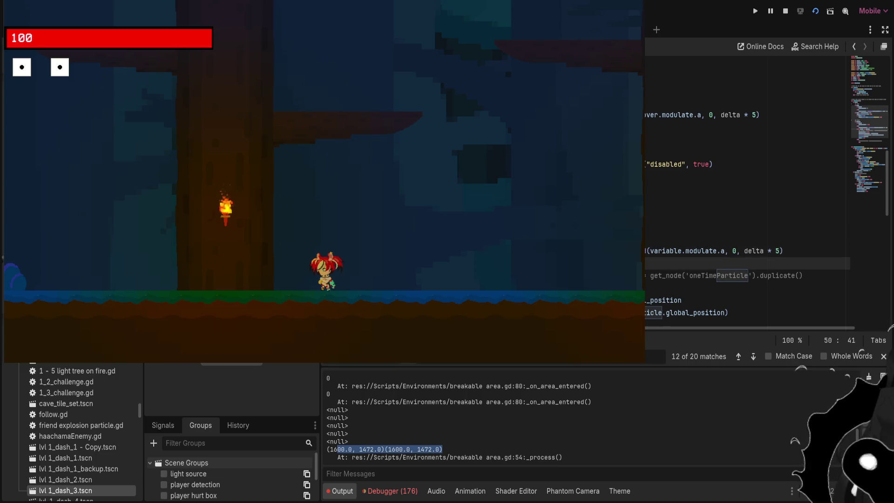
scroll(744, 186, down, 1)
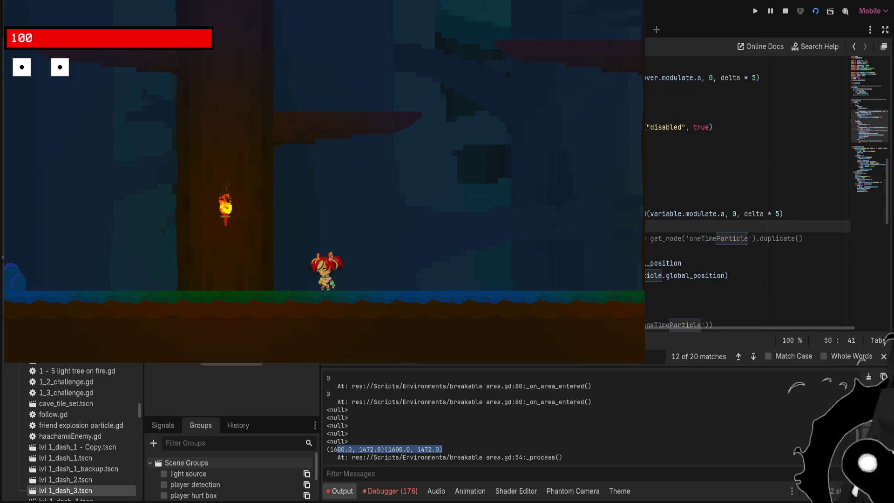
key(ctrl+F1)
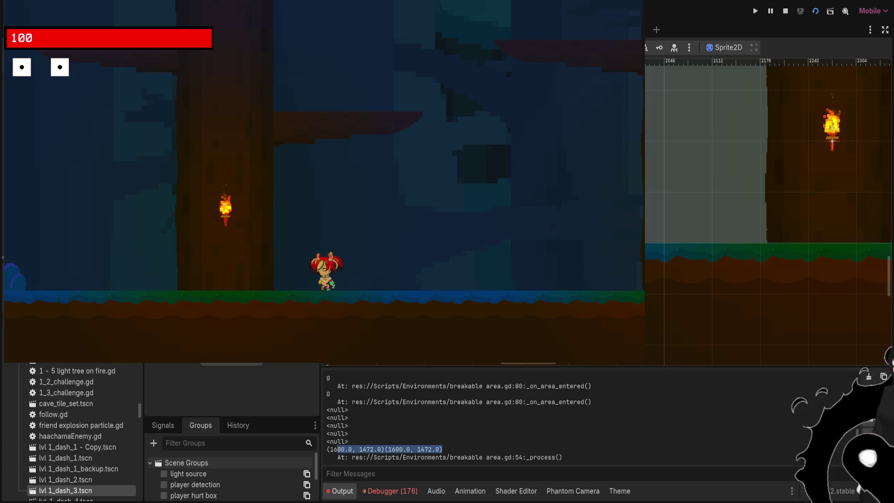
Look over the level and the blue bush in 2D, then go back to breakable area.gd
key(ctrl+F3)
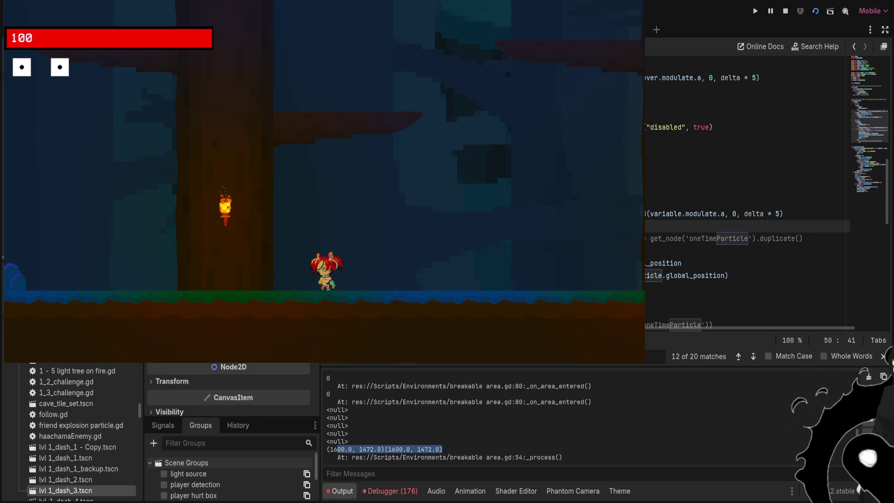
key(ctrl+F1)
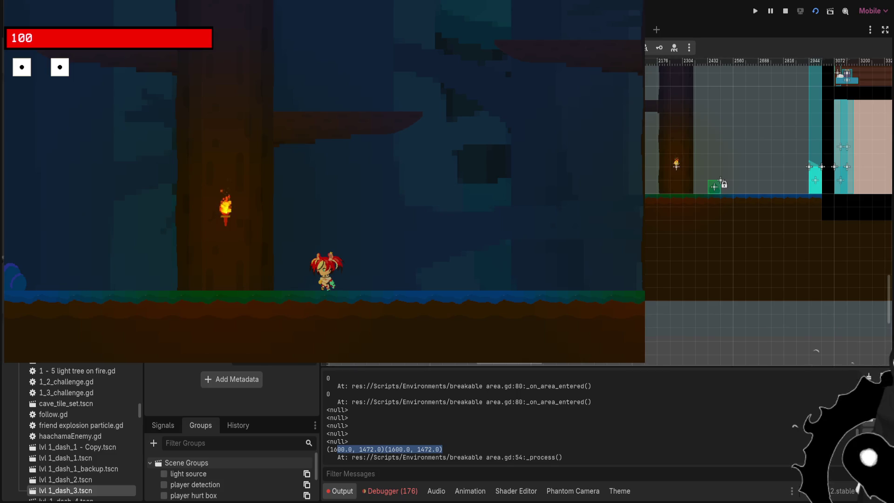
scroll(768, 210, up, 8)
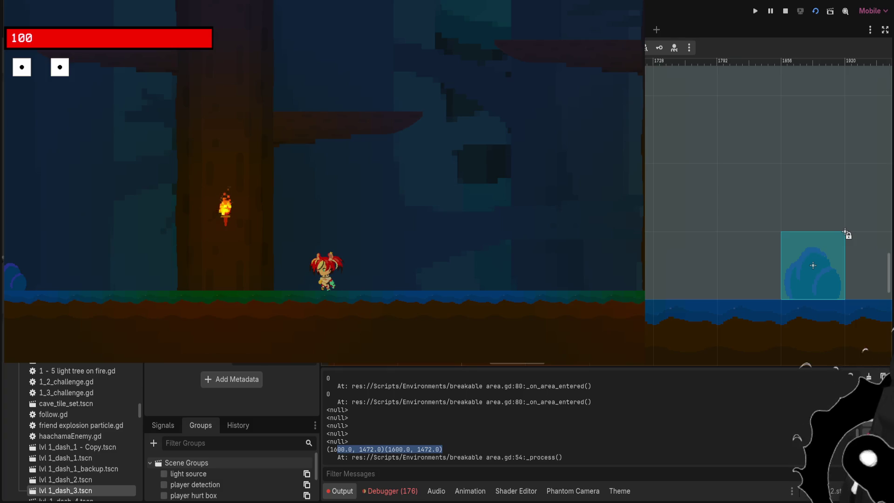
key(ctrl+F3)
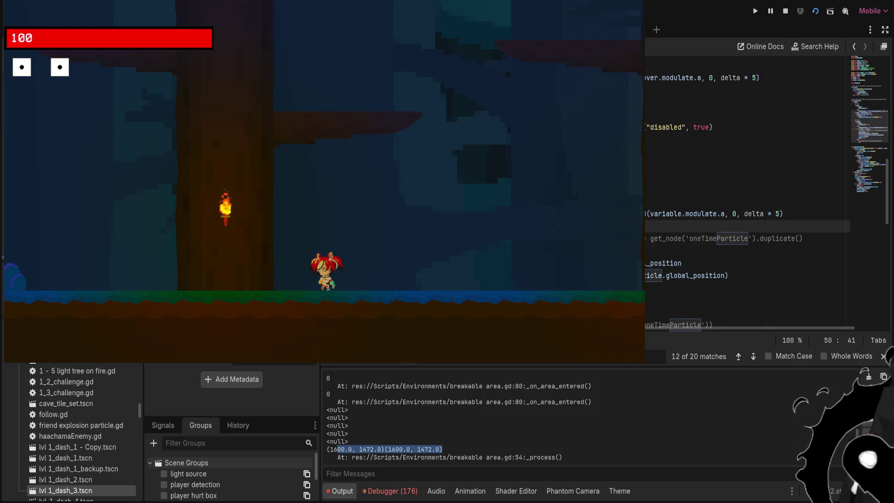
Duplicate 'particle.global_position = global_position' onto a new line after add_sibling(particle)
click(681, 263)
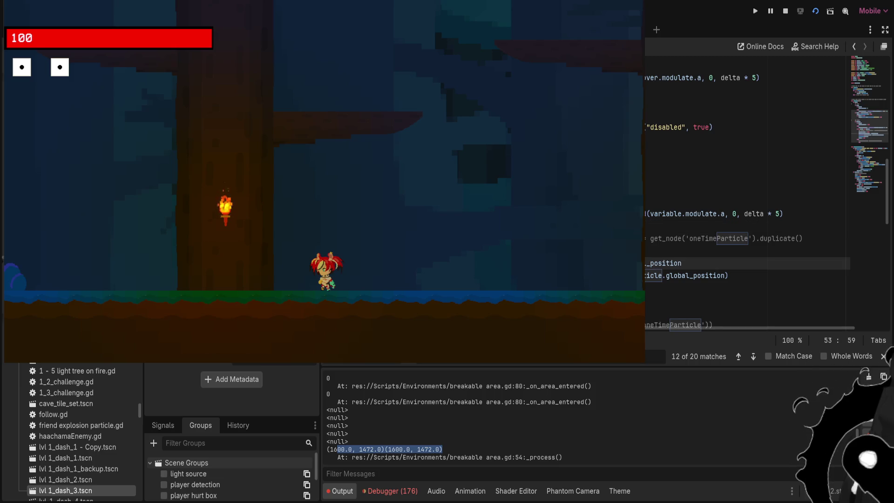
key(shift+Home)
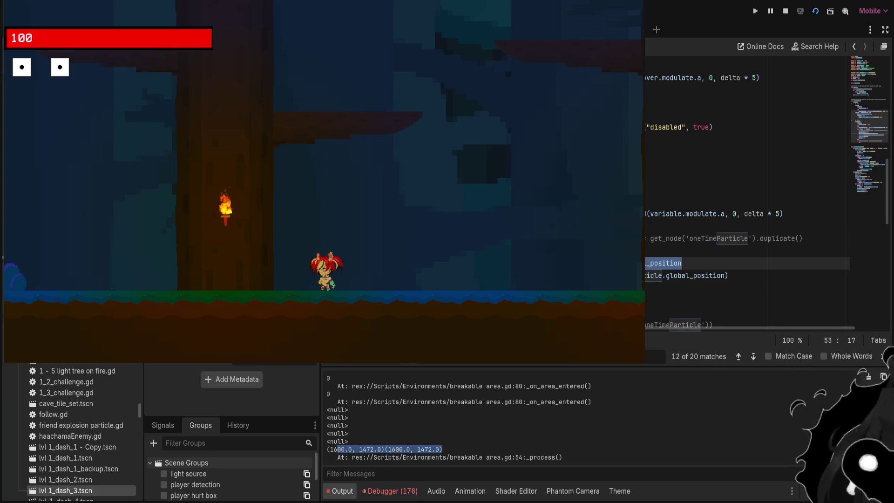
key(ctrl+c)
key(Down)
key(Down)
key(Return)
key(ctrl+v)
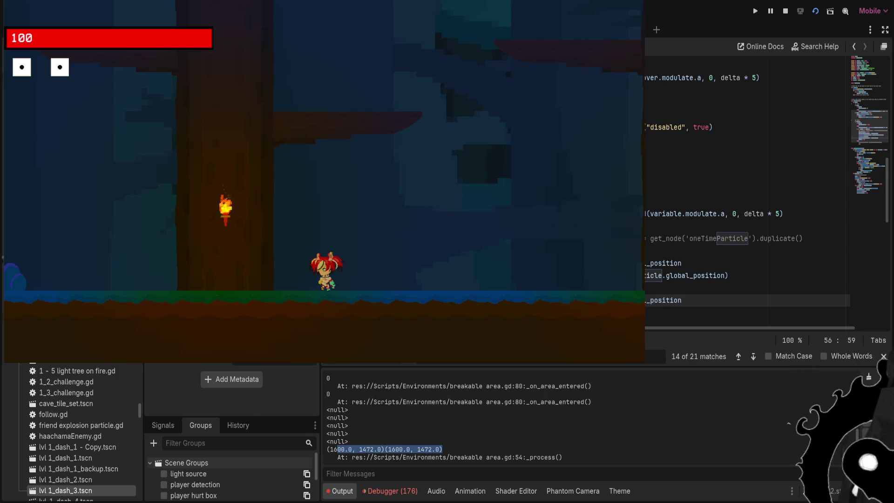
key(ctrl+F1)
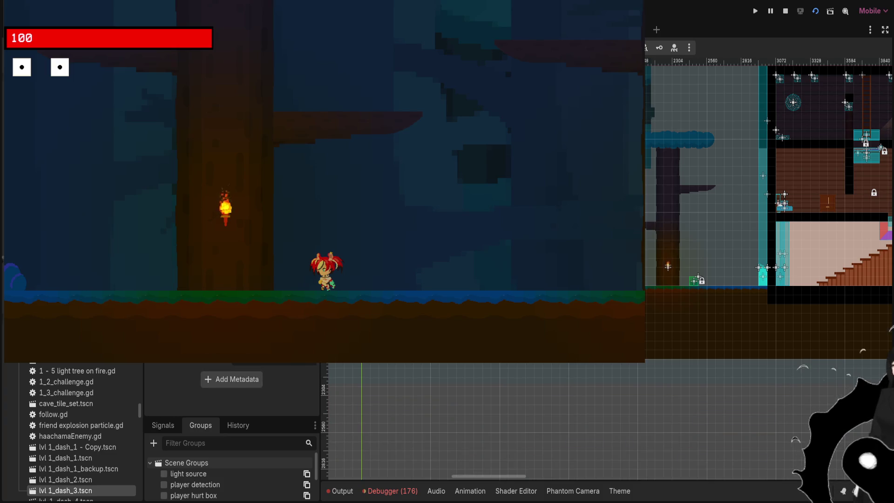
scroll(231, 386, up, 3)
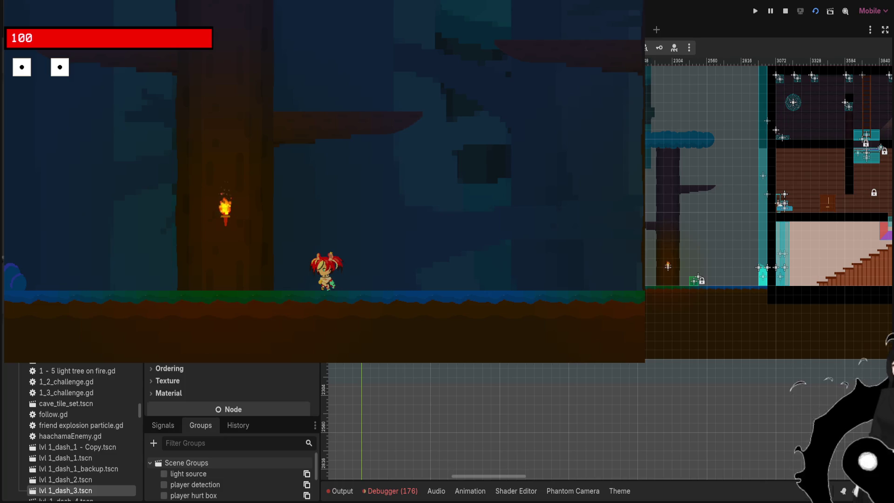
scroll(232, 386, down, 3)
scroll(231, 386, up, 3)
scroll(231, 386, down, 3)
scroll(231, 387, up, 3)
scroll(231, 386, down, 3)
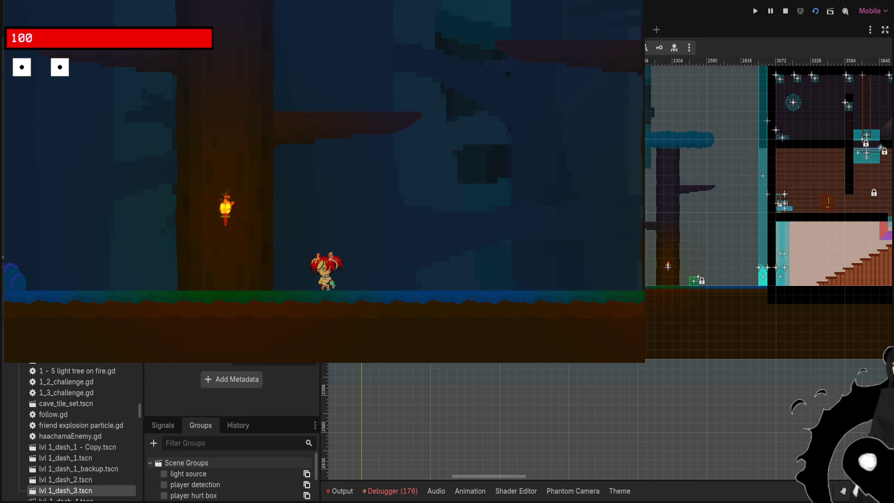
scroll(231, 387, up, 1)
scroll(232, 386, down, 1)
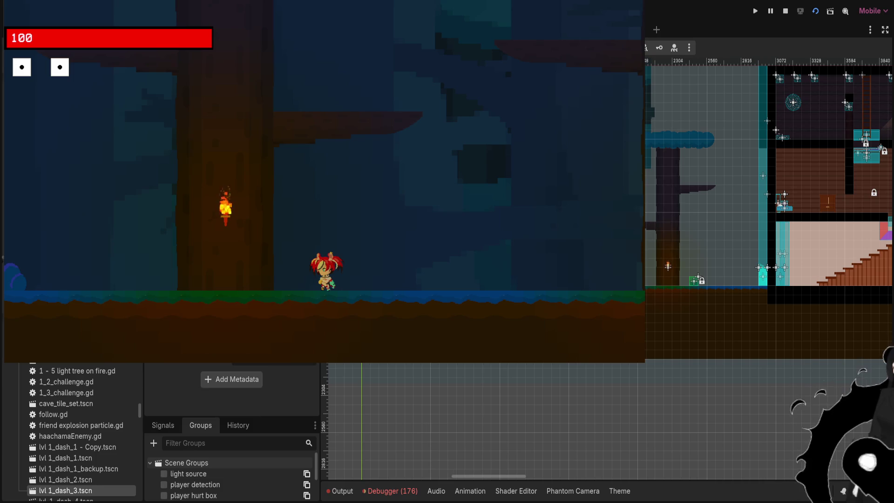
scroll(231, 386, up, 2)
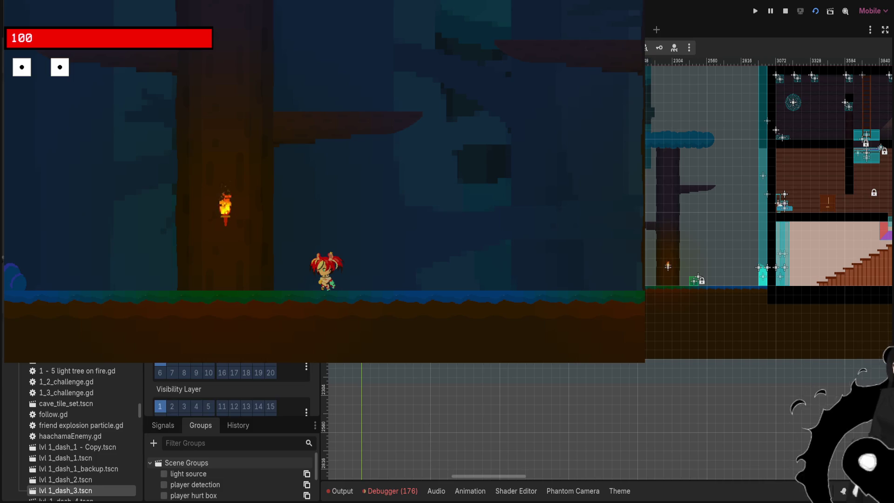
scroll(231, 386, down, 2)
scroll(231, 387, up, 2)
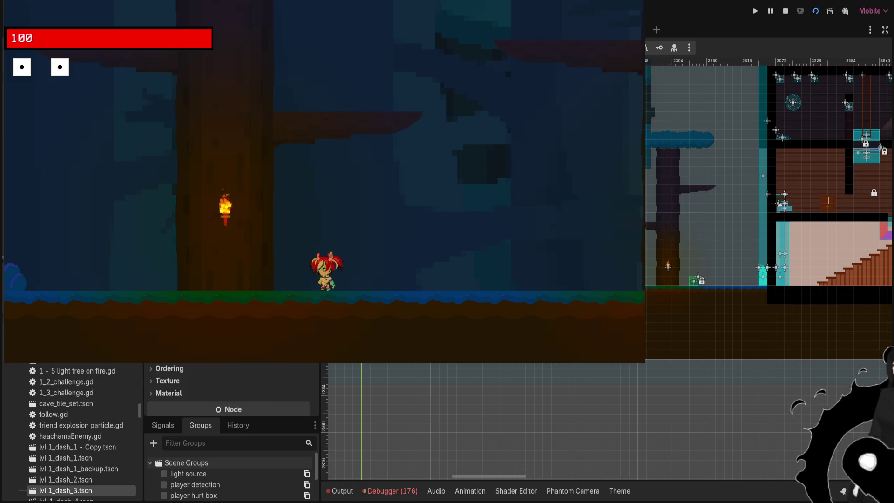
scroll(231, 387, up, 2)
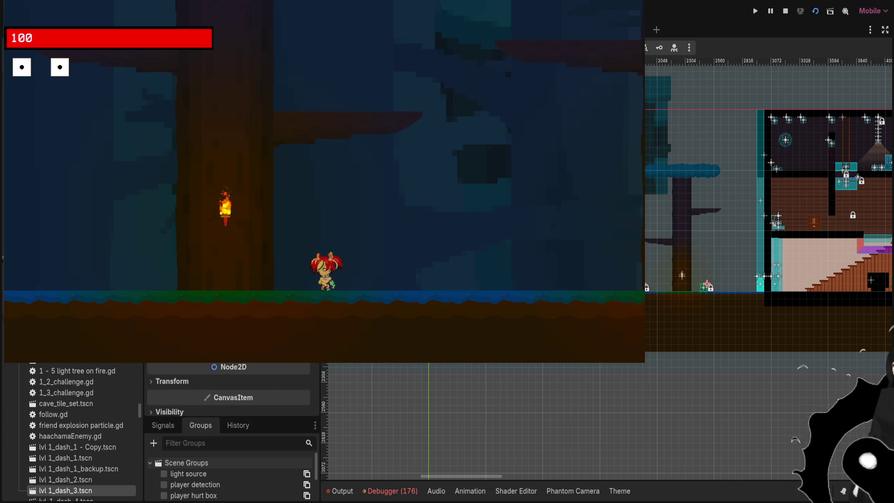
scroll(228, 389, down, 3)
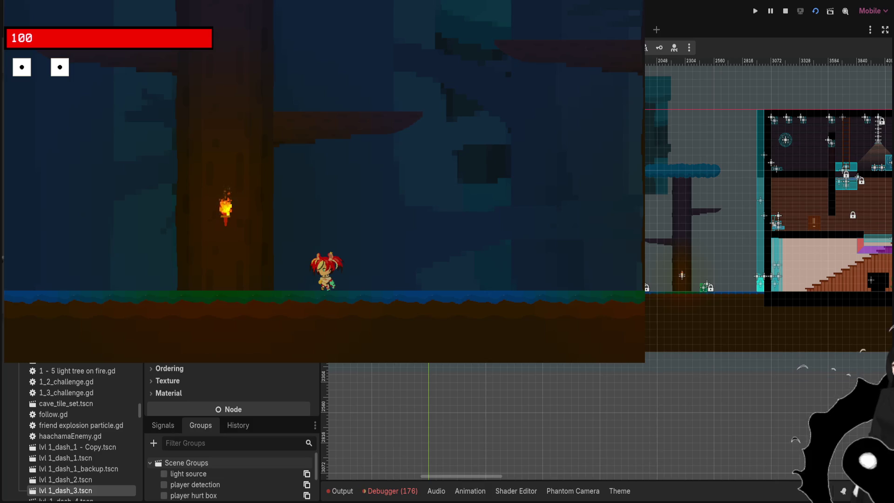
scroll(228, 386, down, 3)
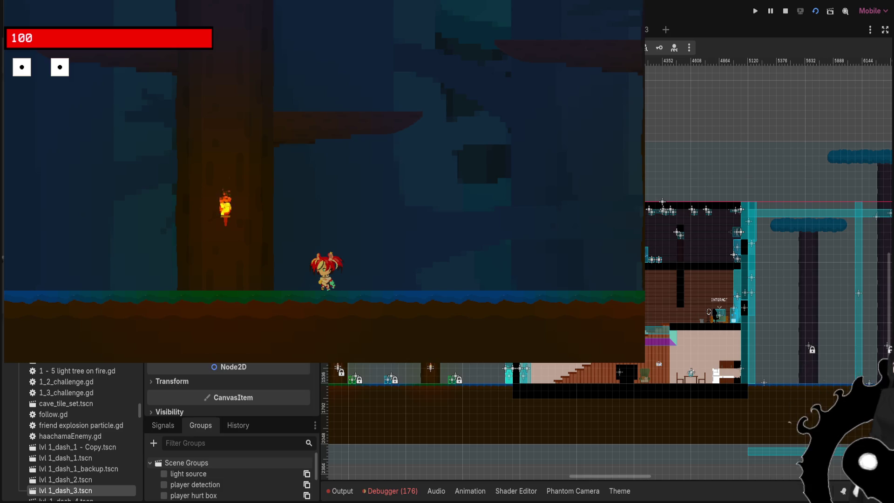
scroll(228, 391, down, 2)
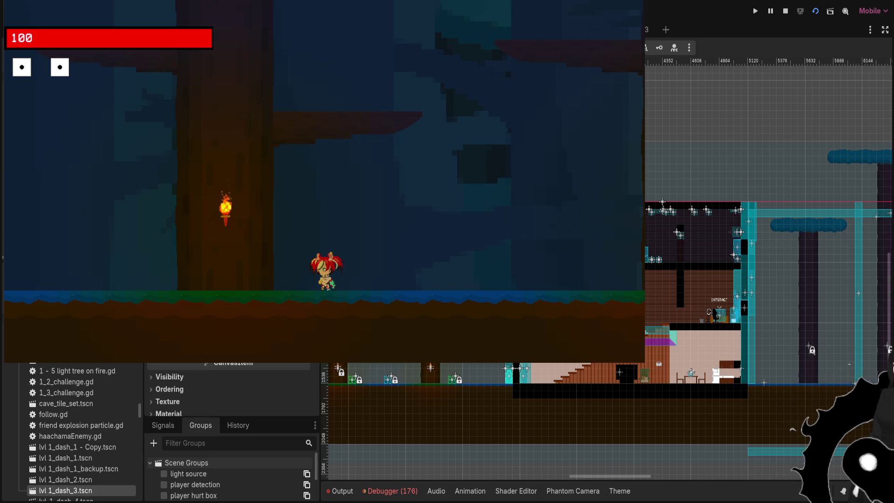
key(ctrl+F3)
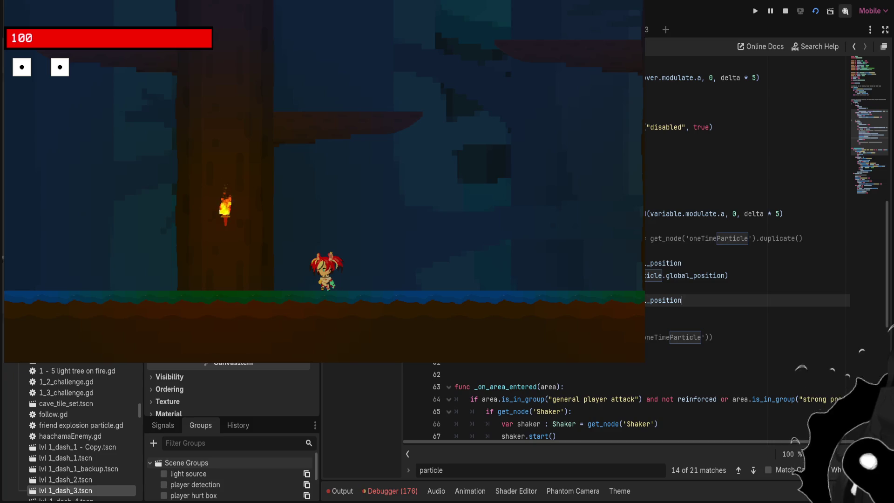
Stop the running game, save the edits, and relaunch the project with F5
key(Up)
key(Up)
key(Up)
key(Down)
key(Down)
key(Down)
key(Up)
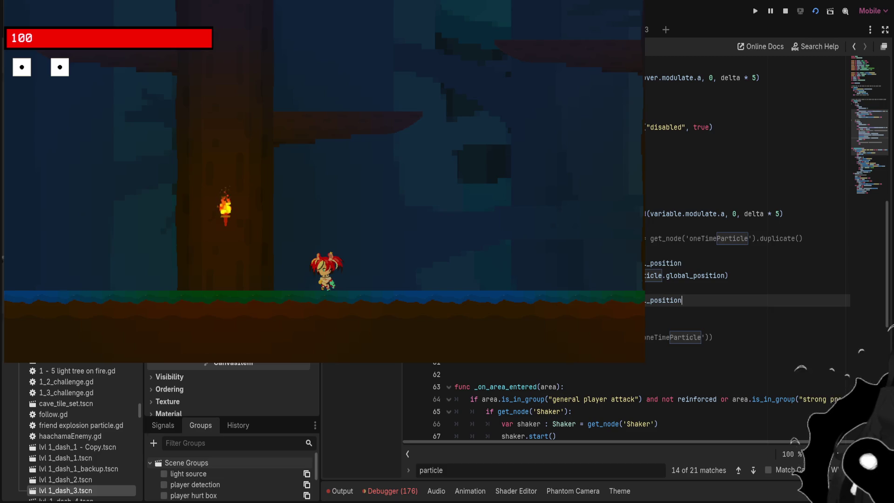
key(F8)
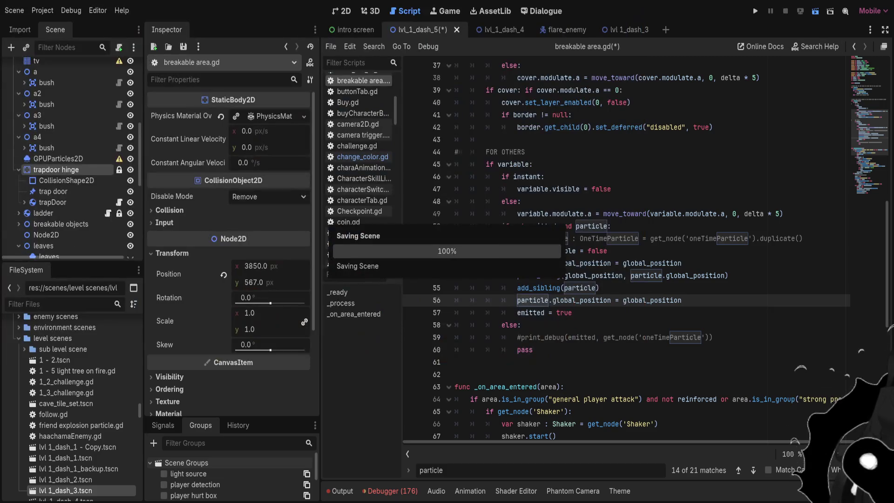
key(F5)
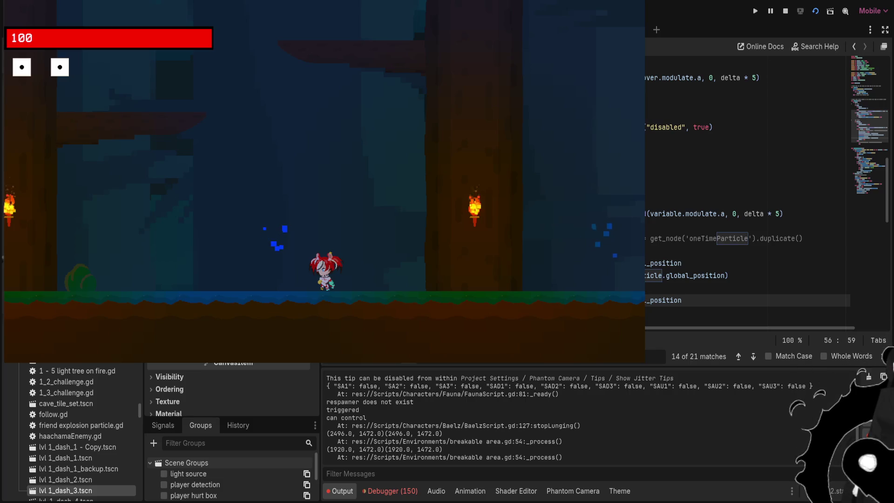
Rename a node in the level's Scene dock, then return to the breakable area script
key(ctrl+F1)
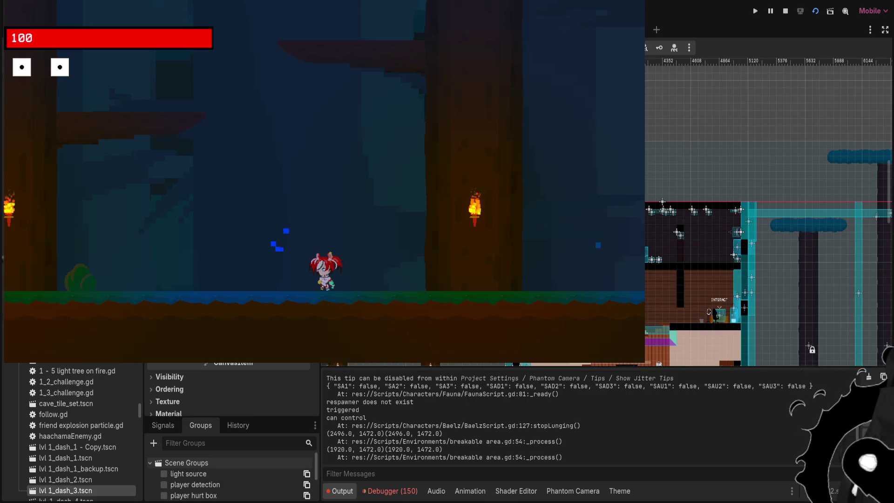
scroll(232, 389, down, 5)
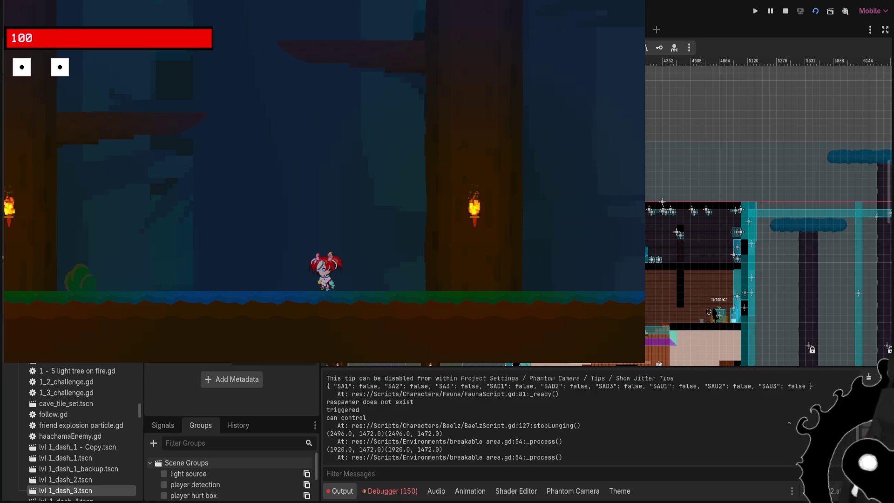
key(Return)
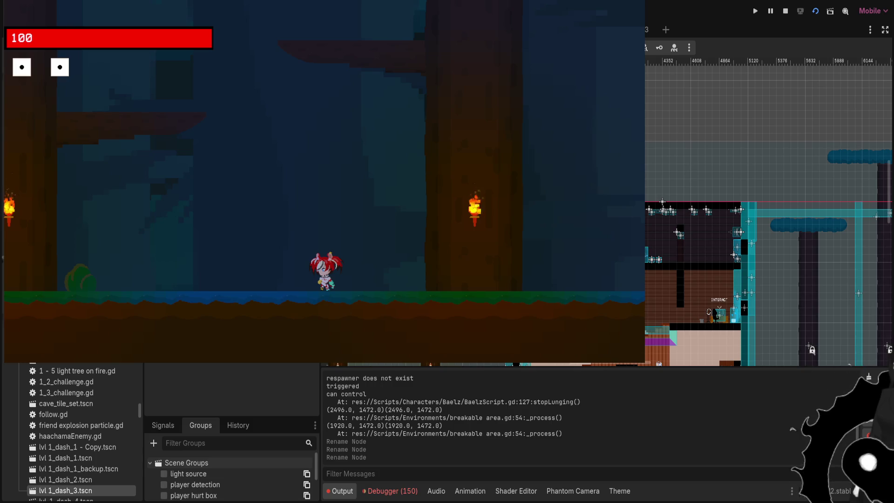
scroll(768, 209, up, 5)
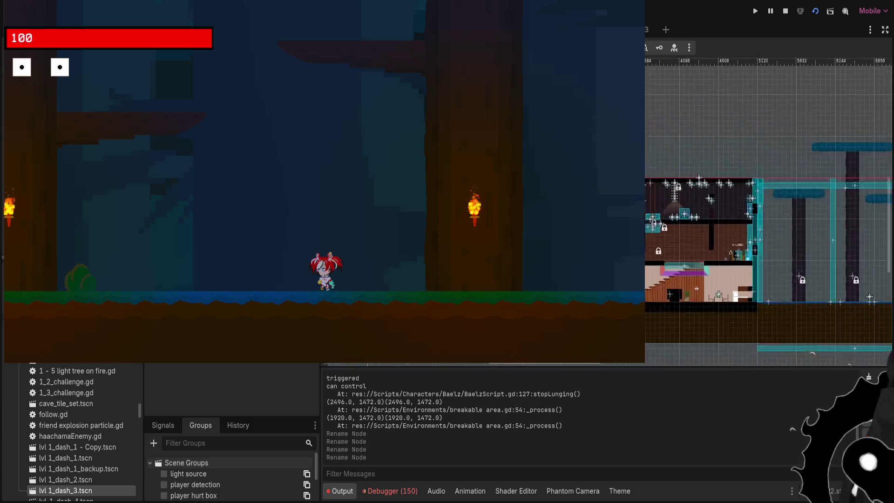
scroll(768, 209, left, 8)
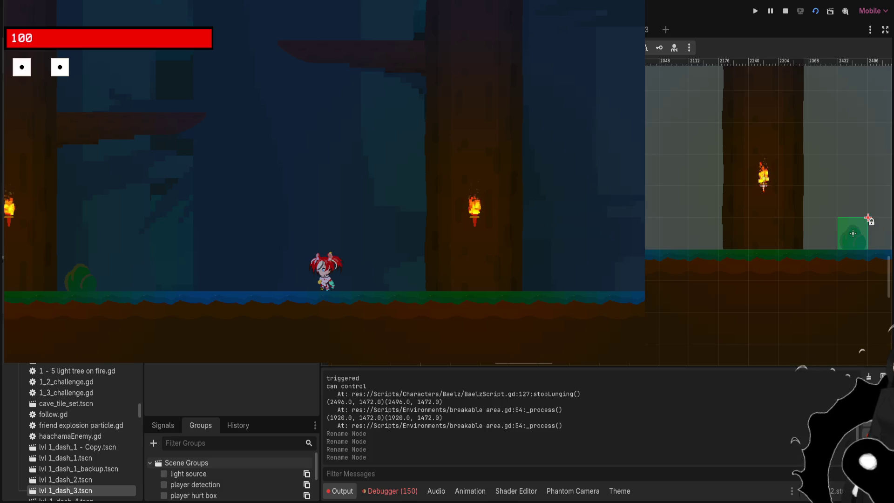
key(ctrl+F3)
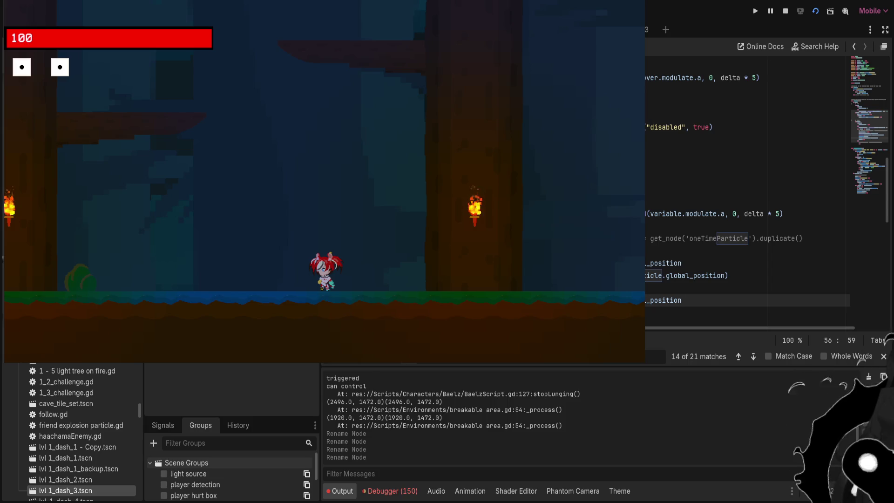
Check lines 53–54 of the particle script, then go back to the level's 2D view
key(Up)
key(Up)
key(Up)
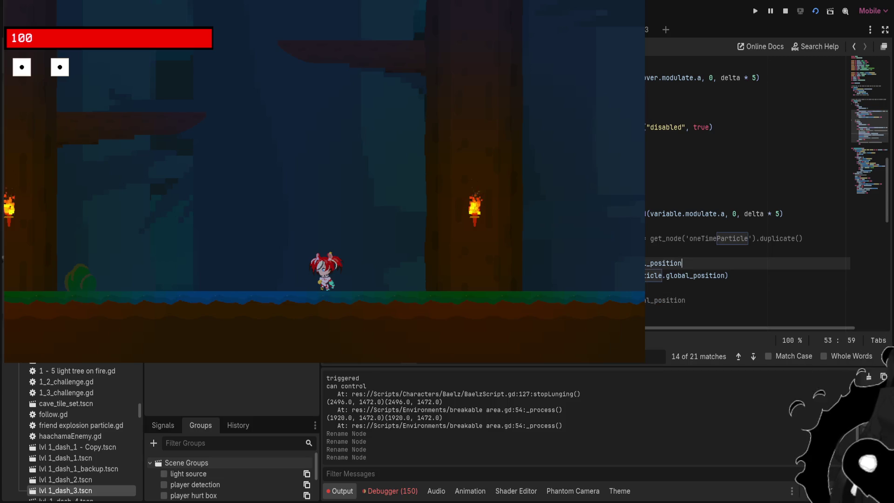
key(Down)
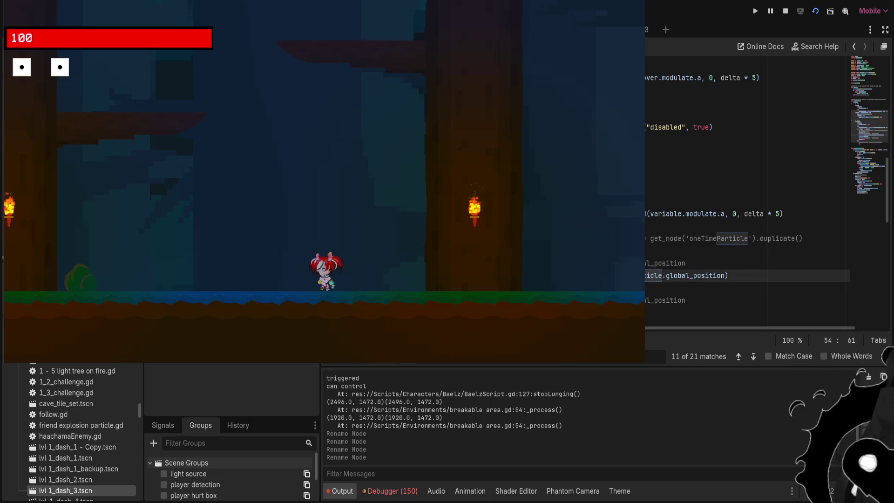
key(ctrl+F1)
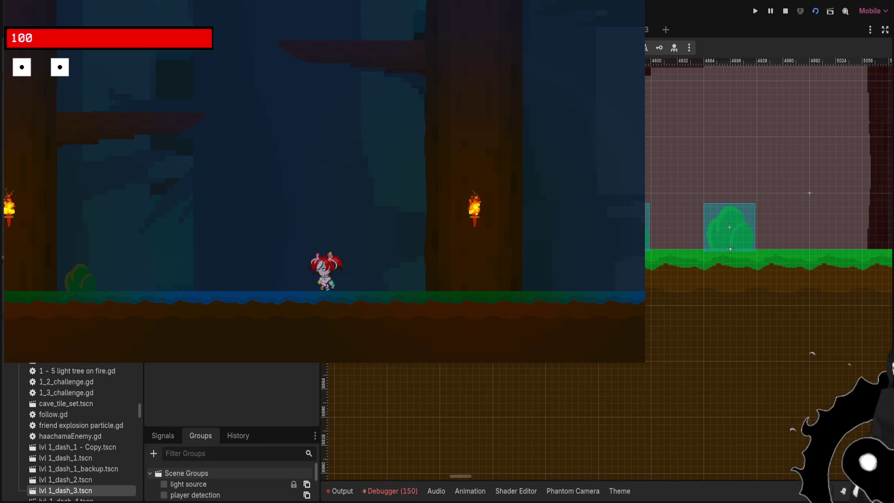
Check the particle search results in the script and return to the 2D view
scroll(768, 209, down, 6)
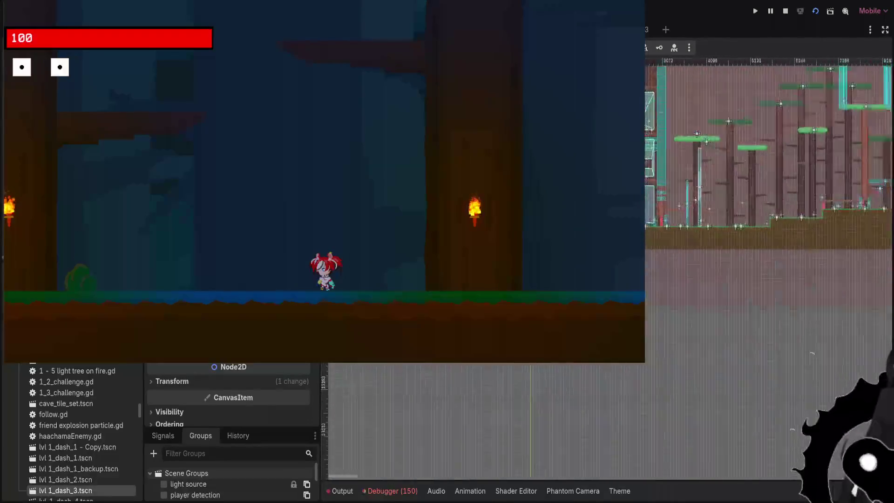
scroll(769, 209, up, 6)
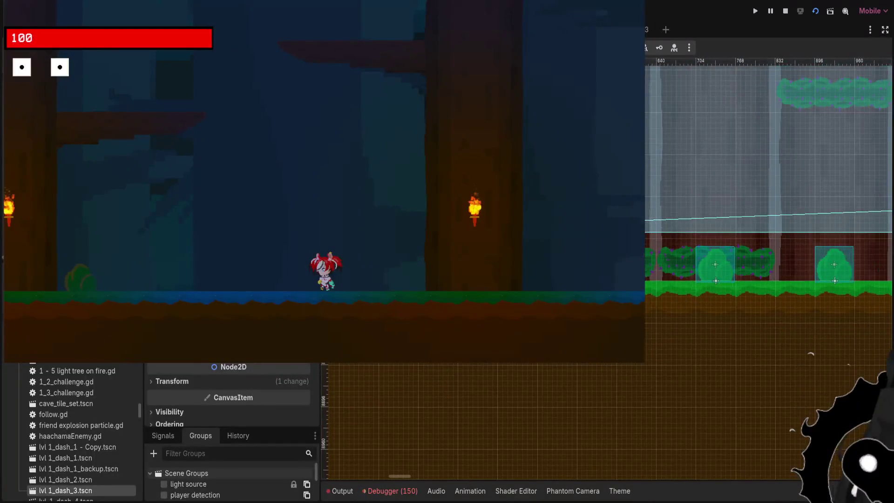
scroll(768, 210, up, 3)
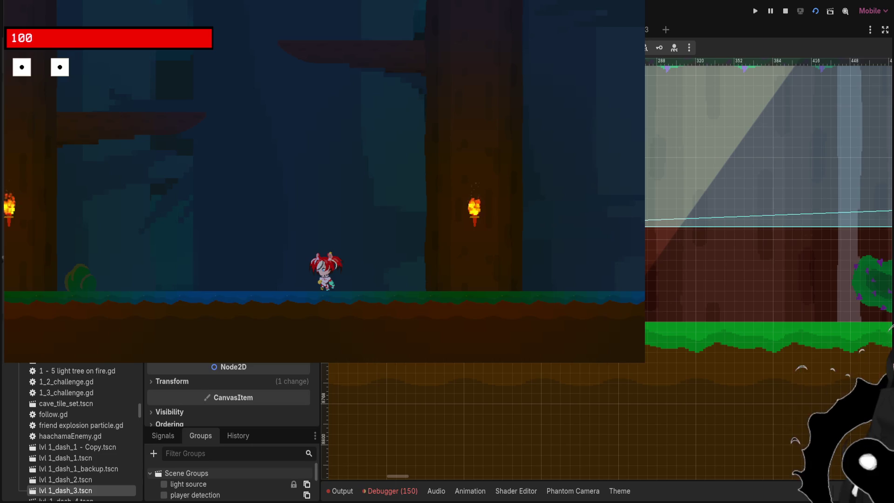
key(ctrl+F3)
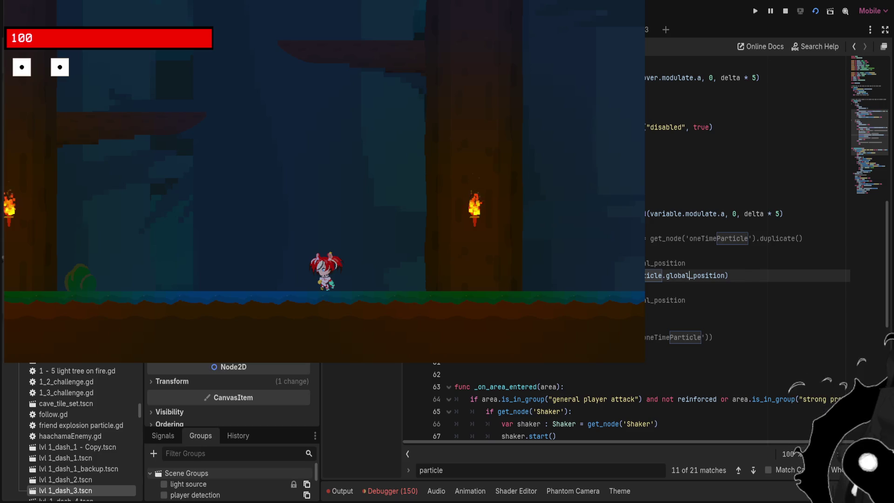
key(ctrl+F1)
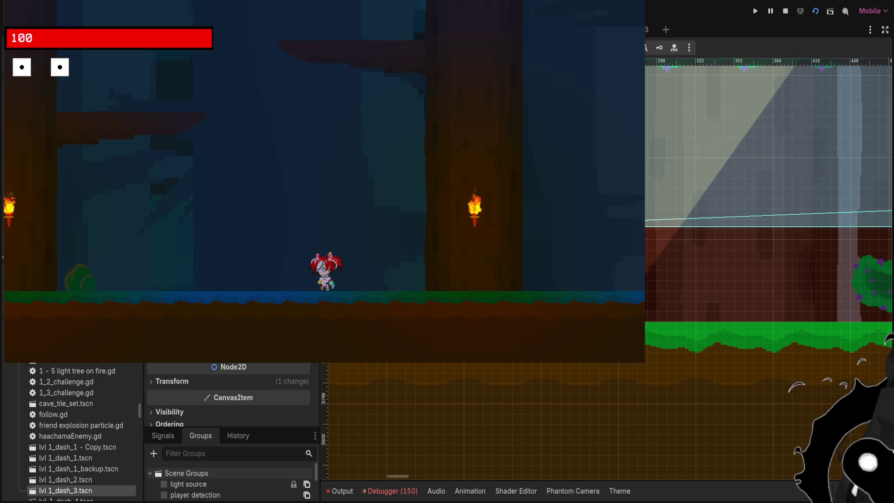
Switch to the other open level scene and select the green bush instance
scroll(769, 268, down, 3)
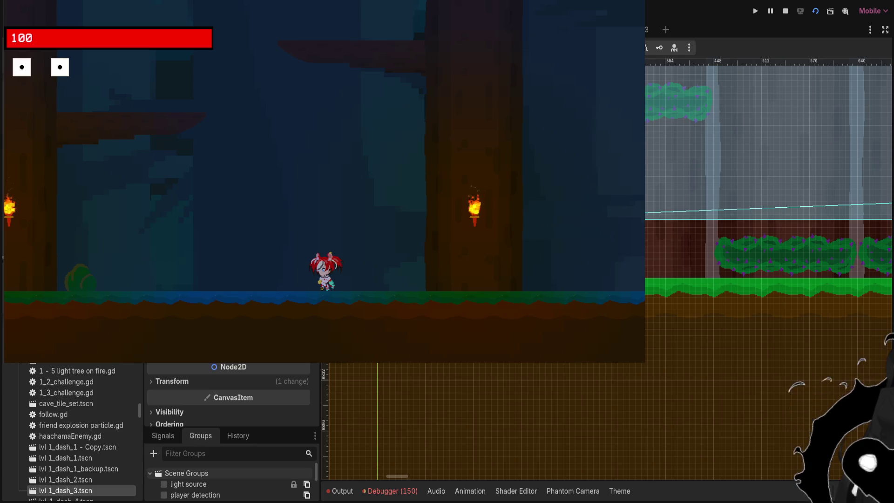
key(ctrl+Tab)
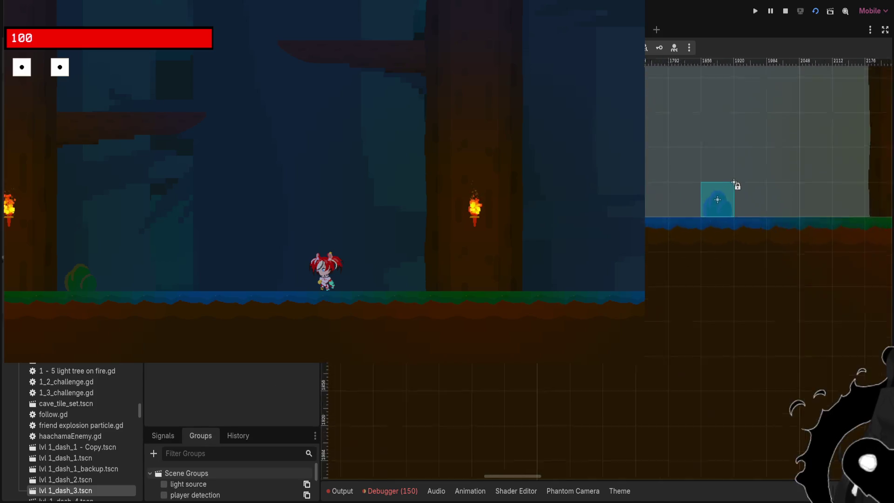
click(736, 189)
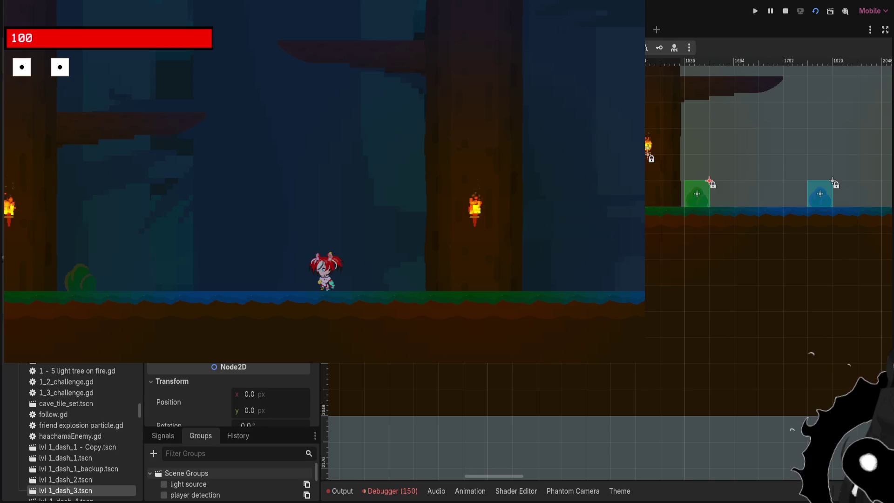
scroll(769, 177, up, 2)
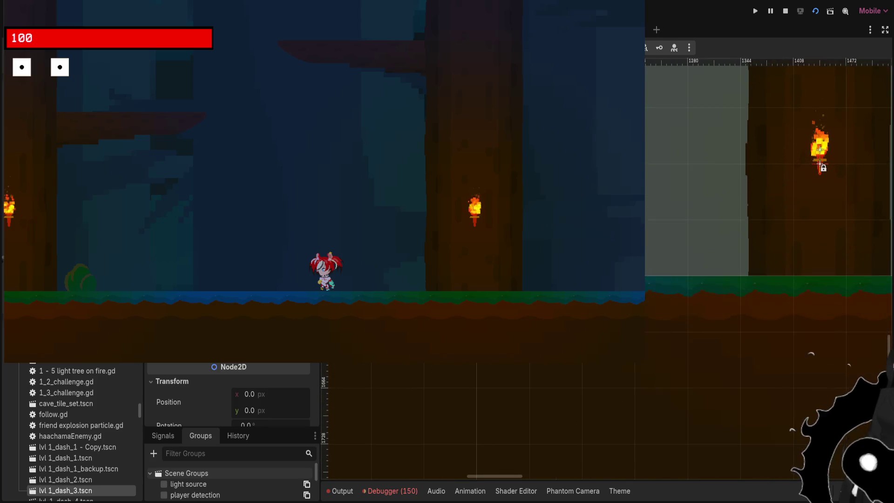
scroll(500, 146, up, 2)
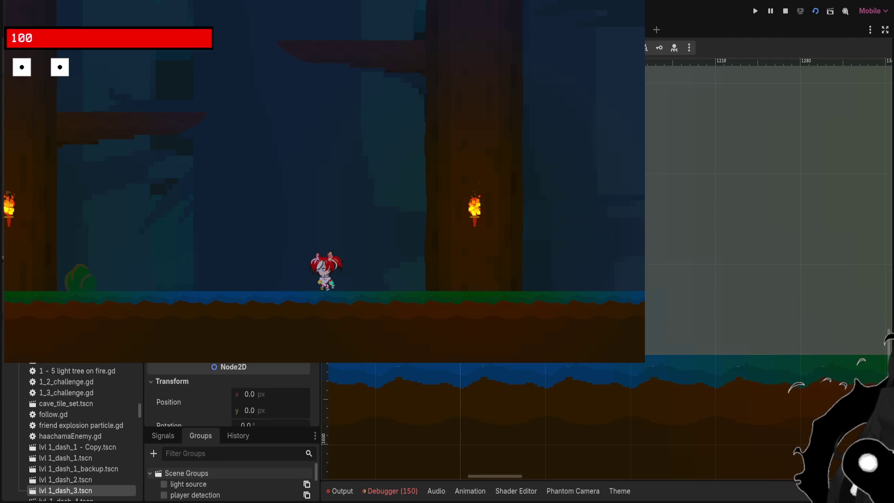
scroll(768, 209, down, 5)
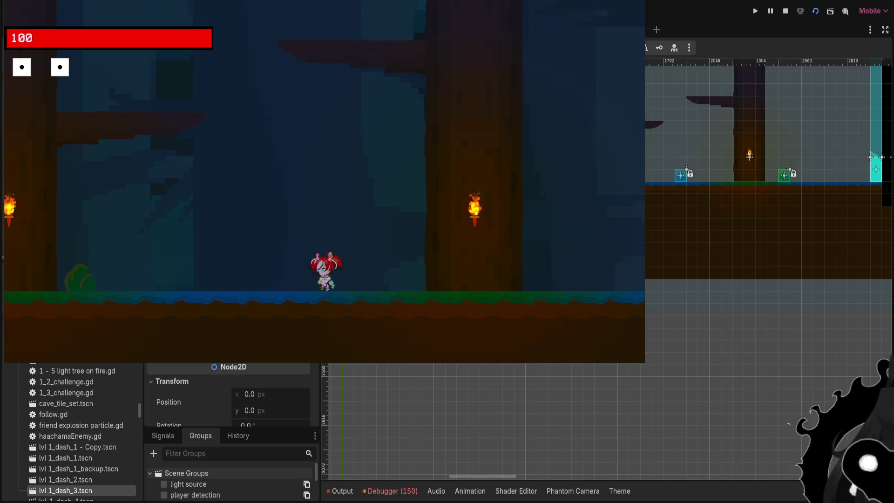
scroll(768, 209, up, 10)
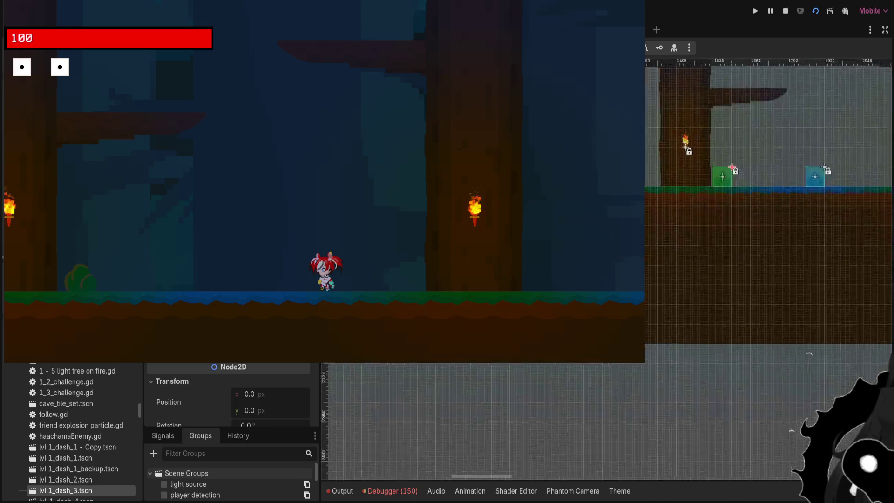
scroll(674, 185, down, 8)
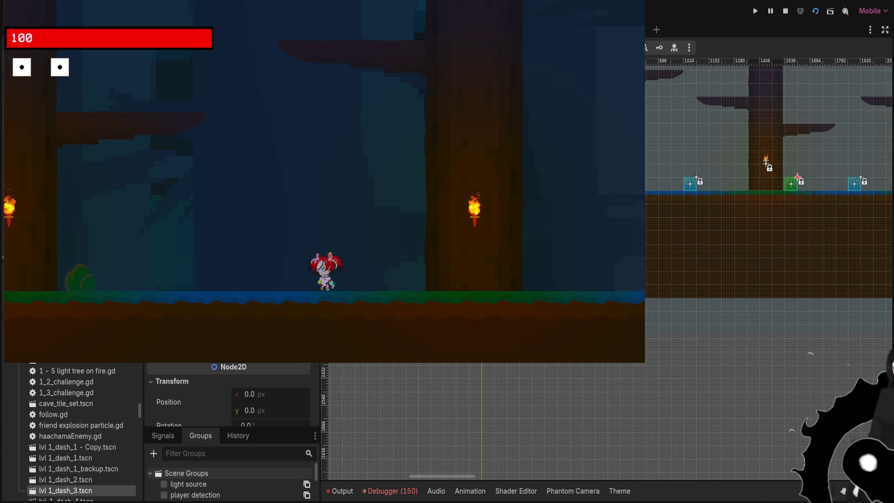
scroll(645, 204, up, 8)
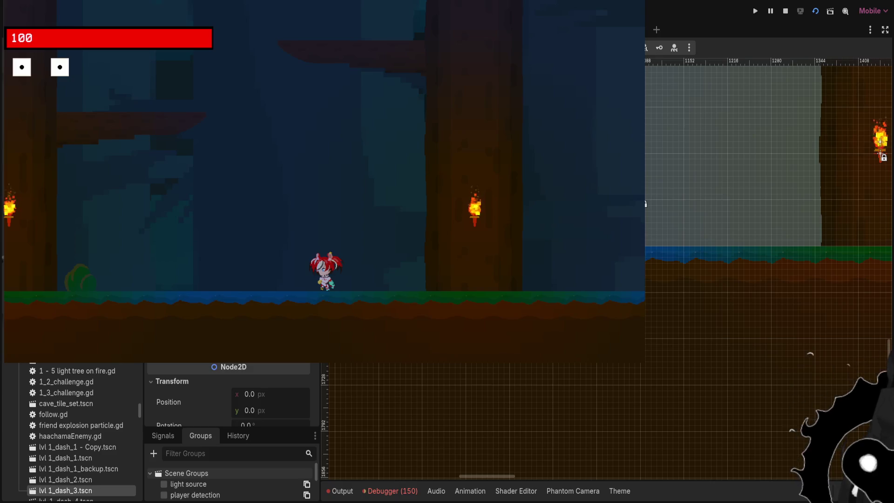
scroll(659, 200, up, 2)
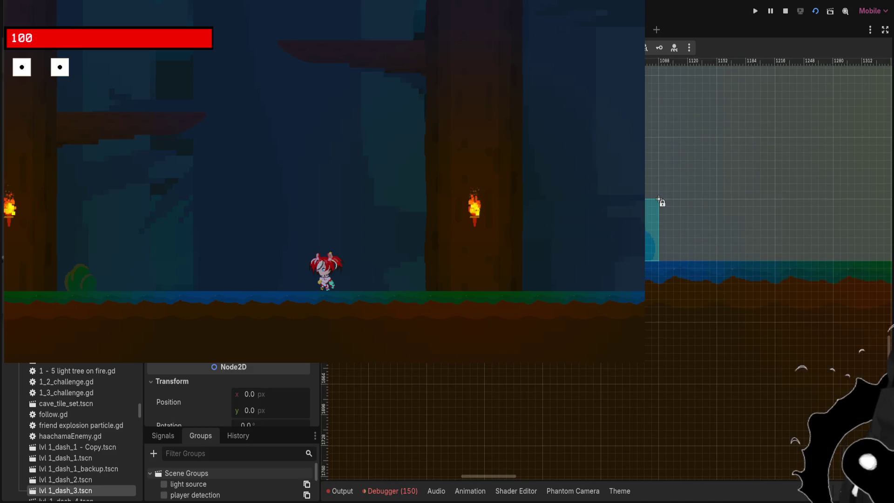
scroll(659, 200, down, 4)
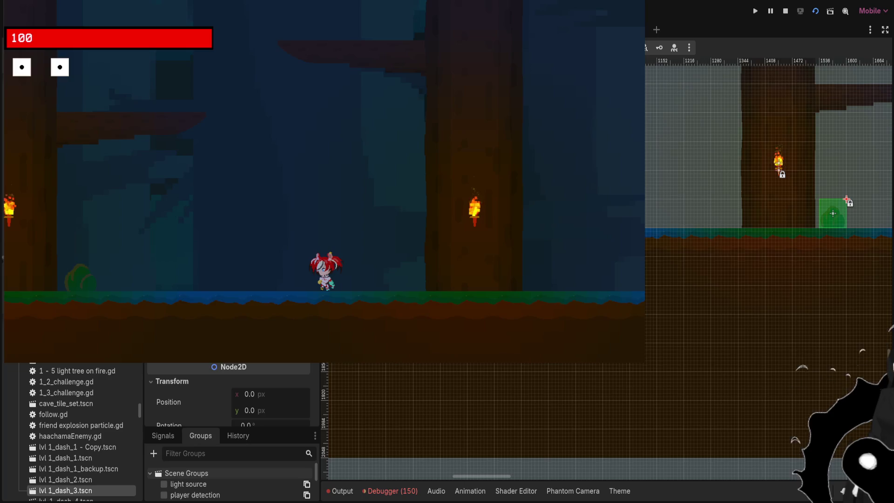
Collapse the node's position and rotation properties and nudge the selected node left and down
click(169, 381)
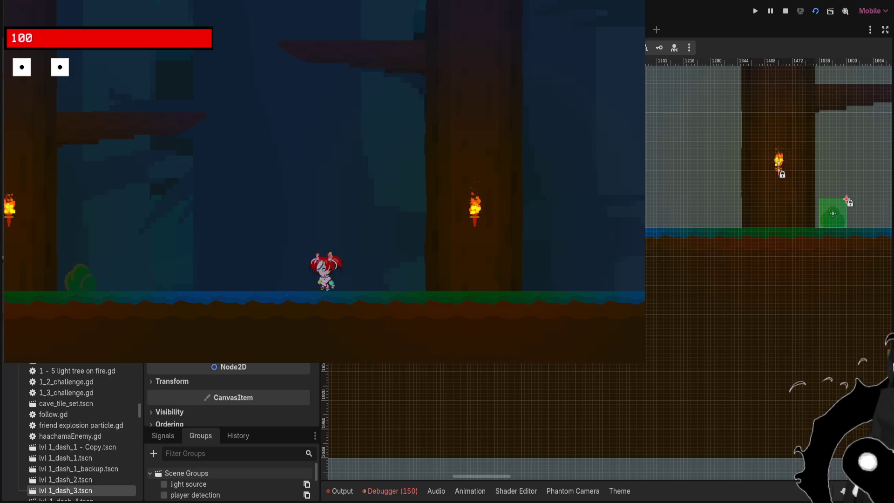
scroll(768, 201, down, 5)
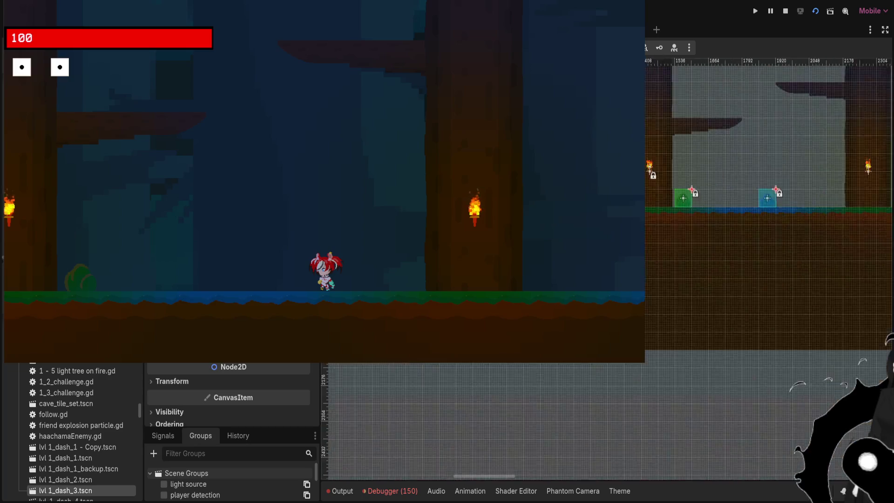
scroll(768, 200, down, 3)
scroll(768, 200, up, 10)
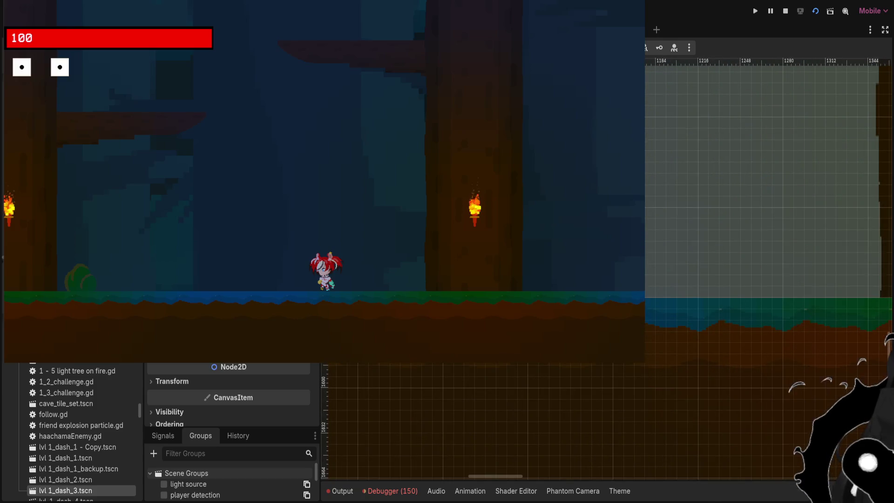
key(Left)
key(Left)
key(Left)
key(Down)
key(Left)
key(Left)
key(Left)
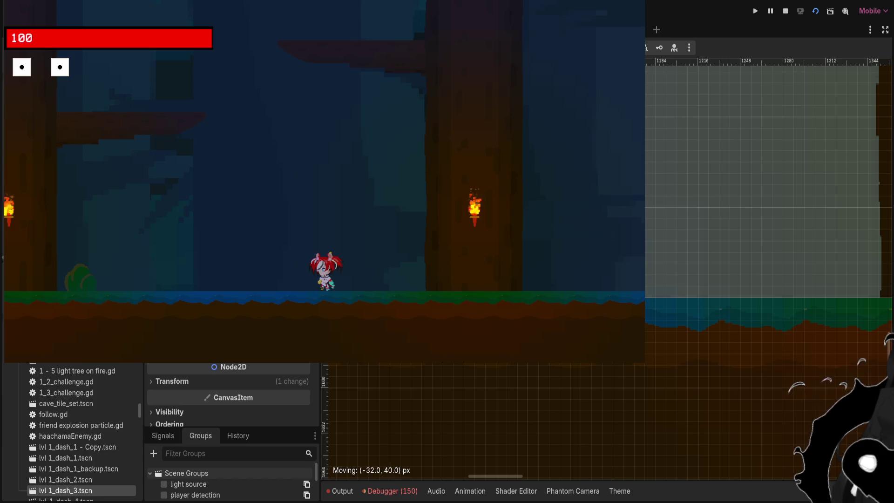
Drag the green bush blocks upward, one by 32 px and another by 56 px
scroll(419, 198, down, 2)
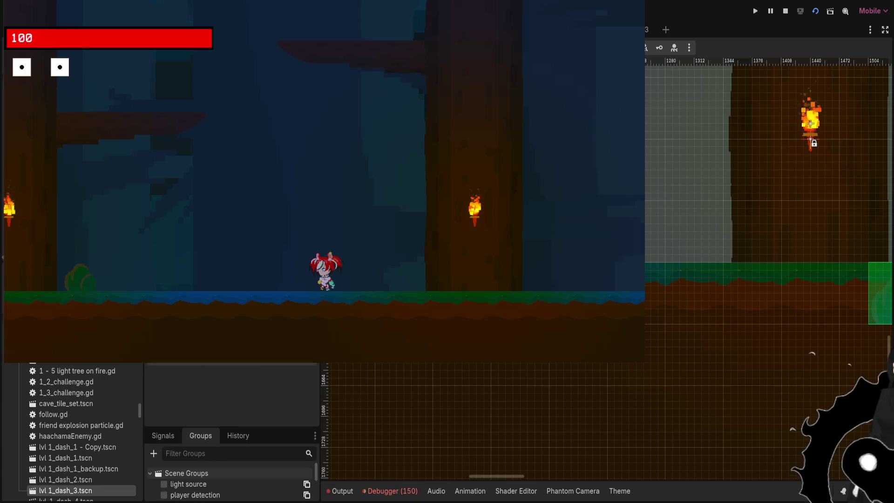
scroll(605, 268, down, 3)
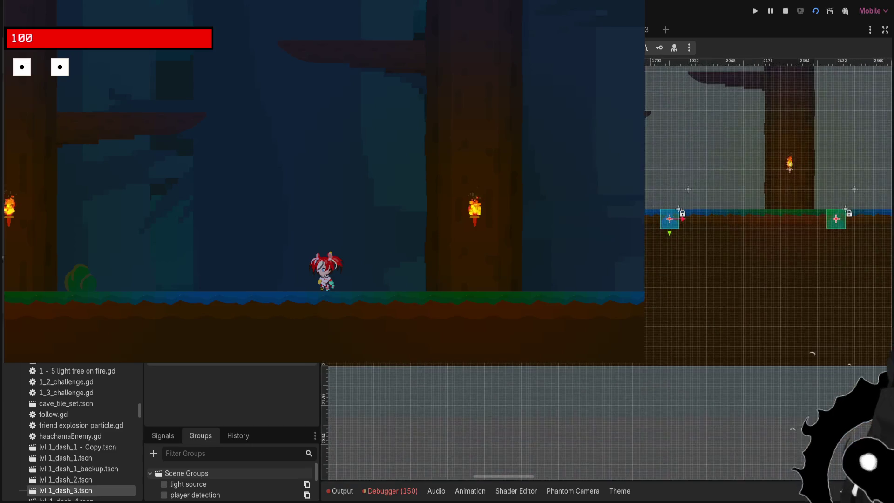
scroll(545, 230, up, 3)
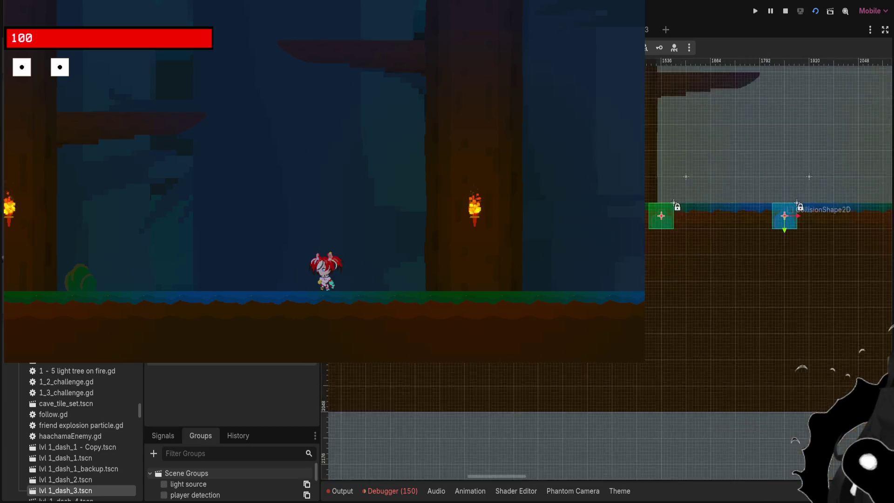
scroll(698, 233, up, 3)
mouse_move(650, 273)
mouse_down()
mouse_move(668, 233)
mouse_move(676, 241)
mouse_move(668, 215)
mouse_up()
scroll(668, 215, down, 2)
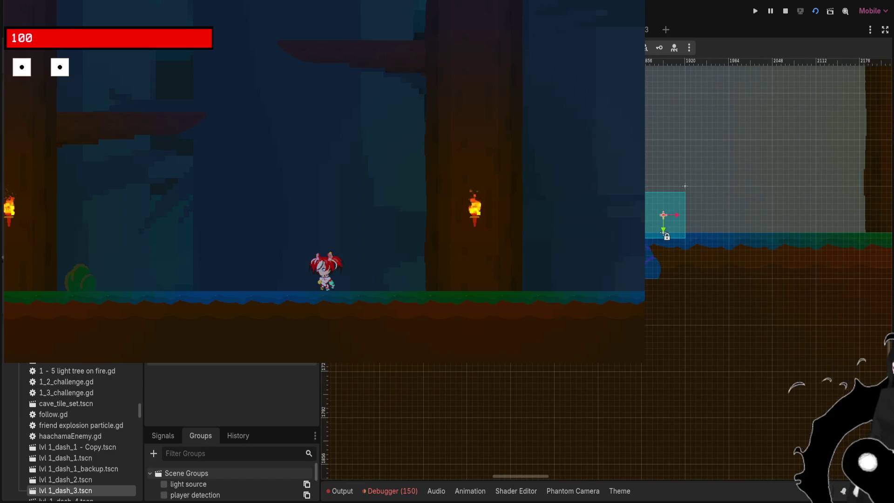
click(668, 215)
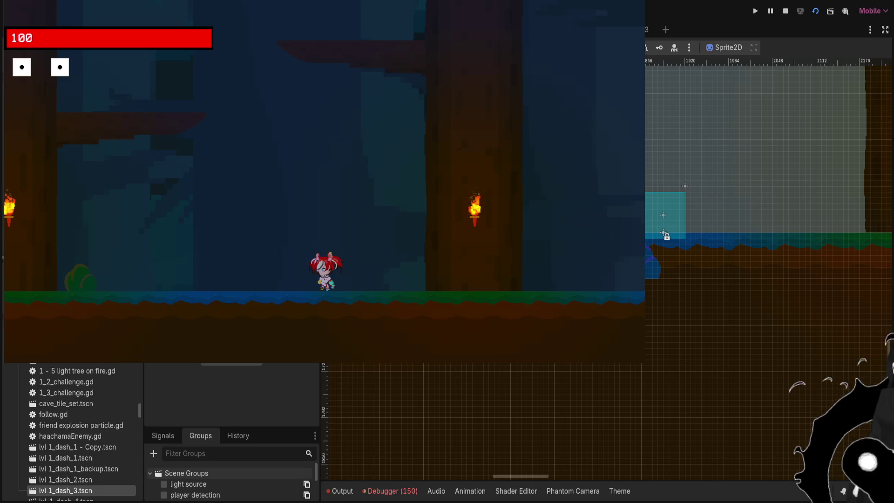
click(664, 233)
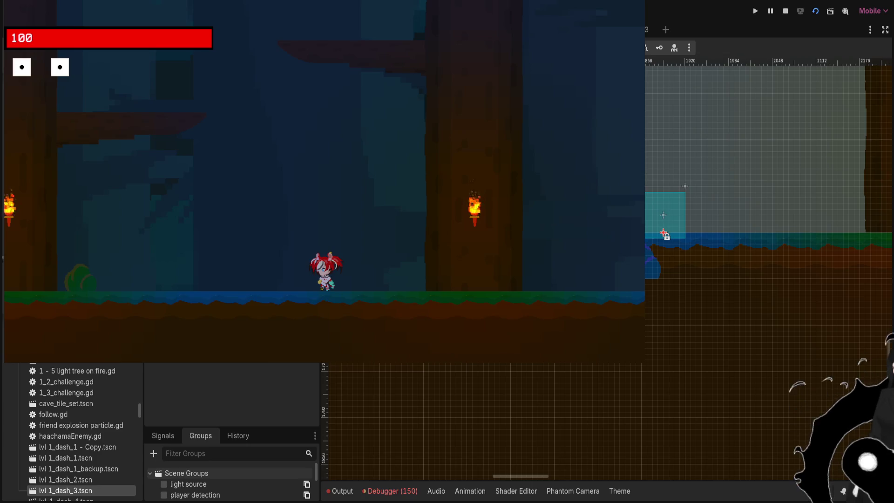
scroll(768, 210, right, 5)
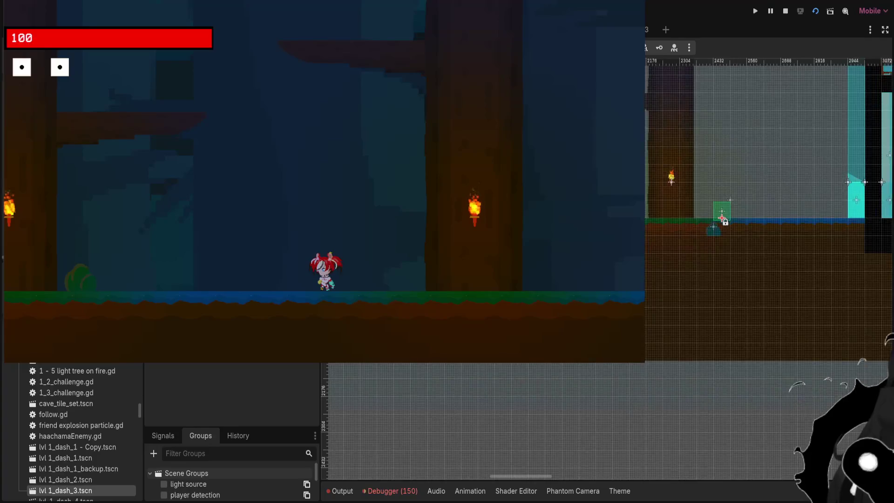
scroll(706, 247, up, 3)
mouse_move(705, 246)
mouse_down()
mouse_move(670, 243)
mouse_move(661, 226)
mouse_move(672, 169)
mouse_move(672, 183)
mouse_up()
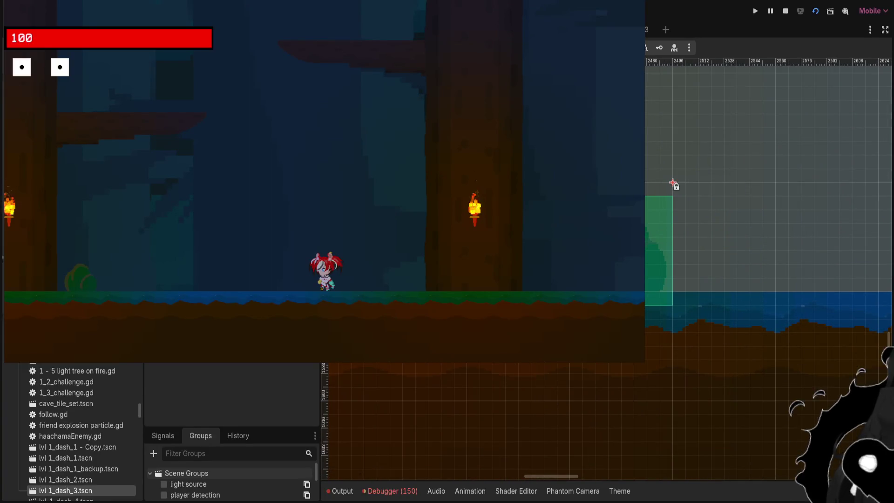
Move the GPUParticles2D node up and slightly over, then save the scene
scroll(744, 158, down, 4)
scroll(768, 187, down, 2)
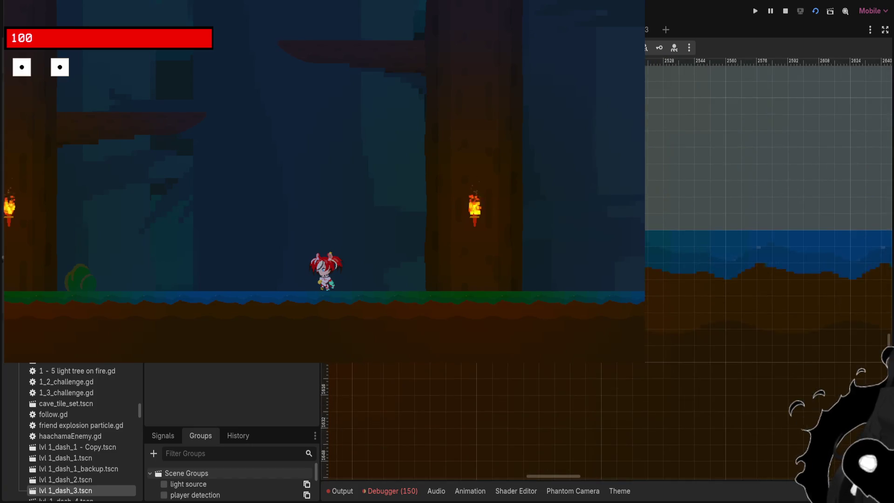
scroll(729, 151, down, 2)
scroll(768, 186, up, 2)
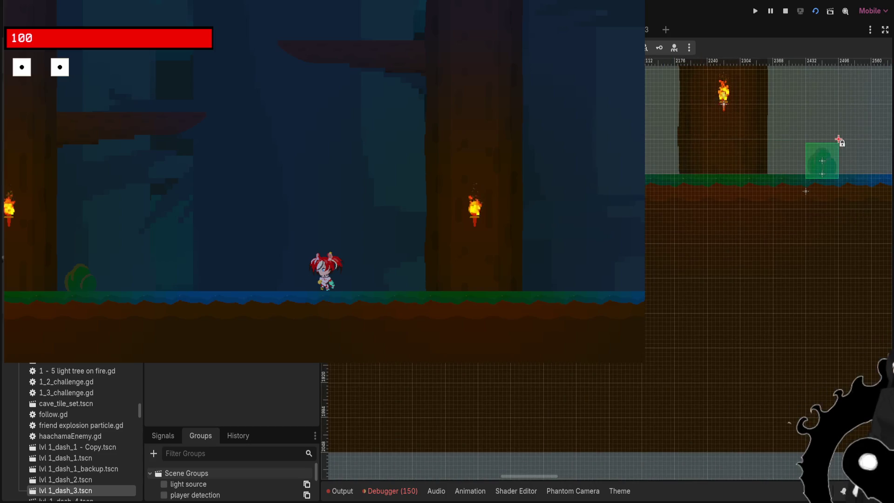
click(839, 140)
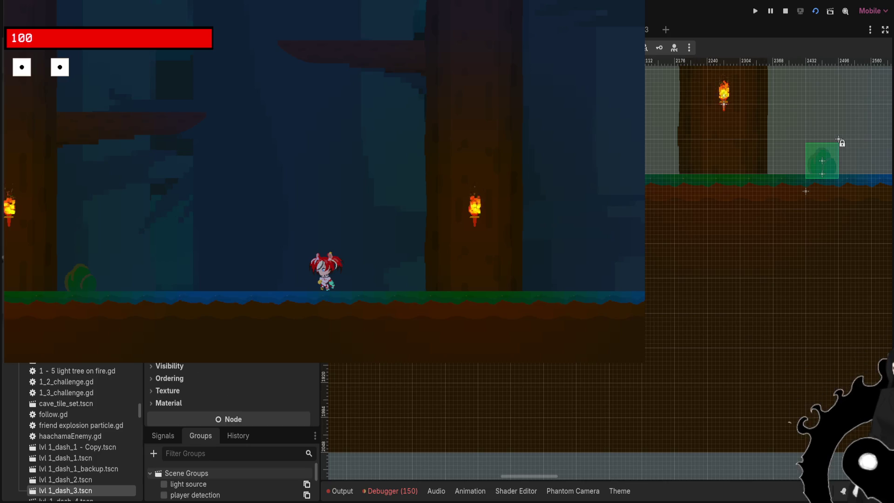
scroll(838, 140, down, 2)
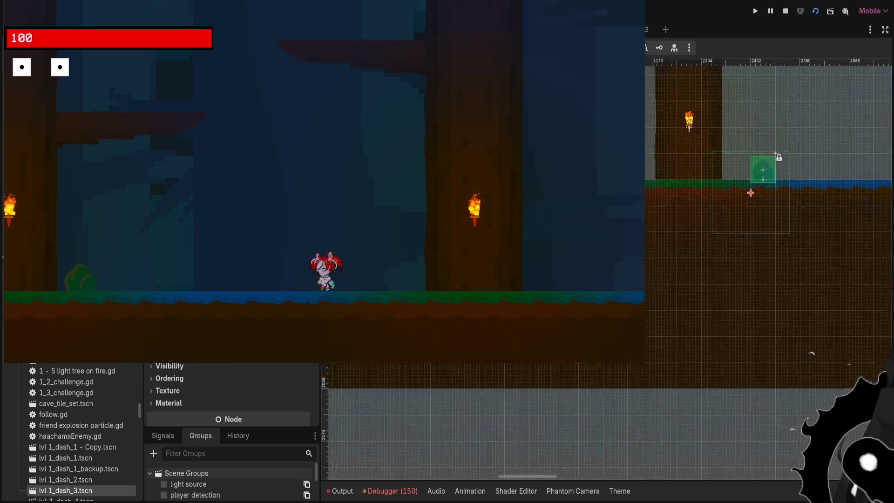
scroll(838, 139, up, 3)
drag(838, 140, 877, 101)
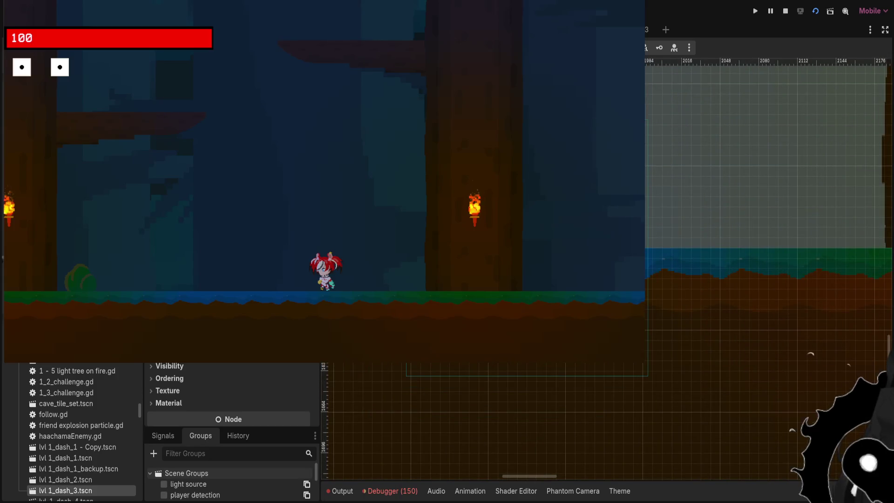
key(ctrl+s)
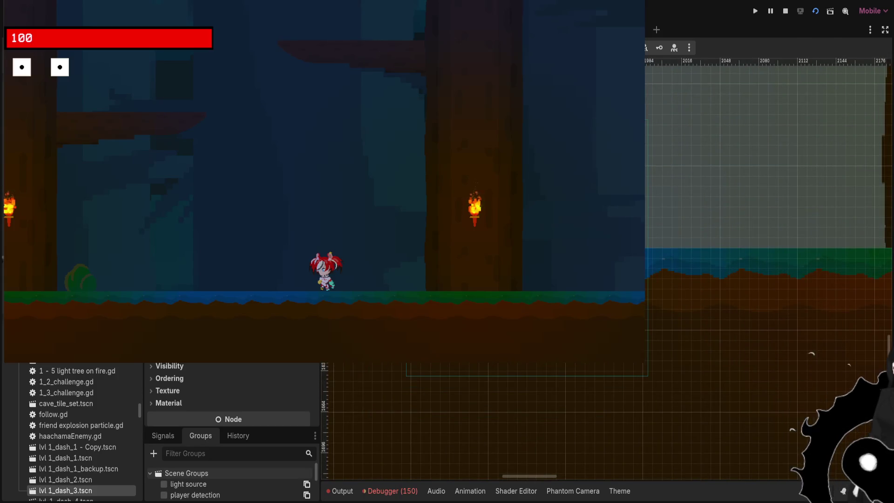
key(ctrl+F3)
Trim a character from both oneTimeParticle global_position lines, undo one edit, and stop the running game
click(685, 263)
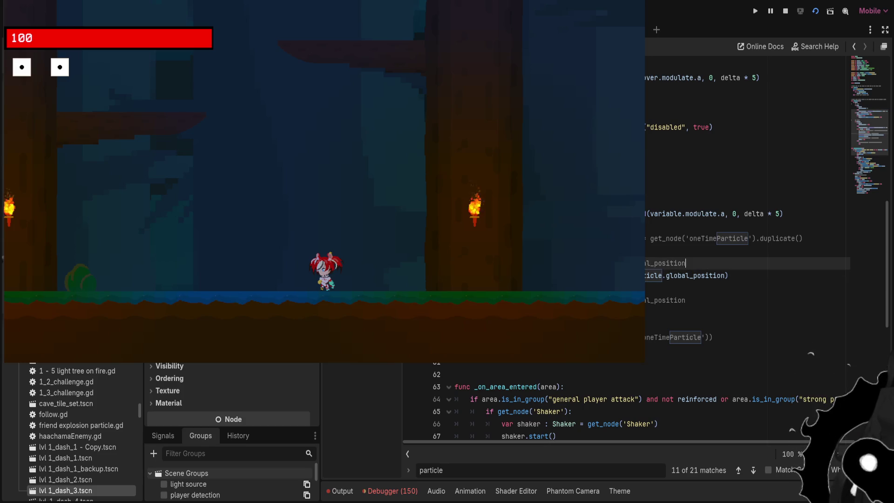
key(BackSpace)
key(Down)
key(Down)
key(Down)
key(BackSpace)
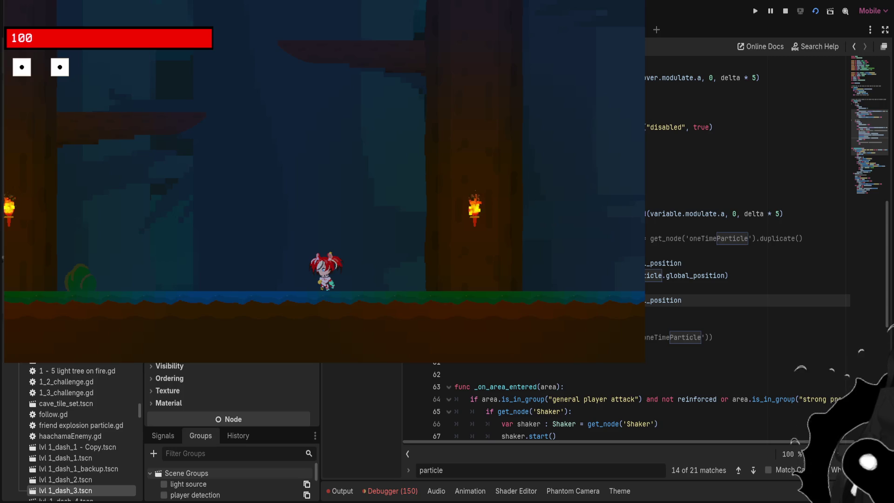
click(724, 275)
key(ctrl+z)
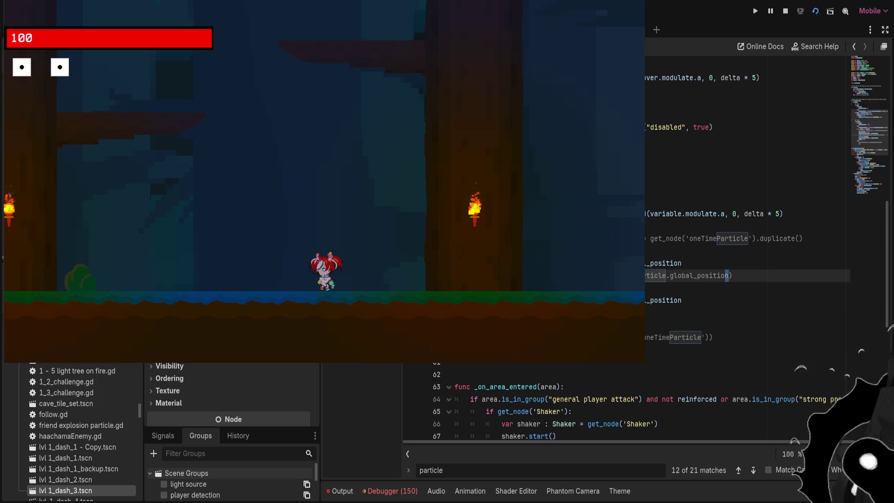
click(785, 11)
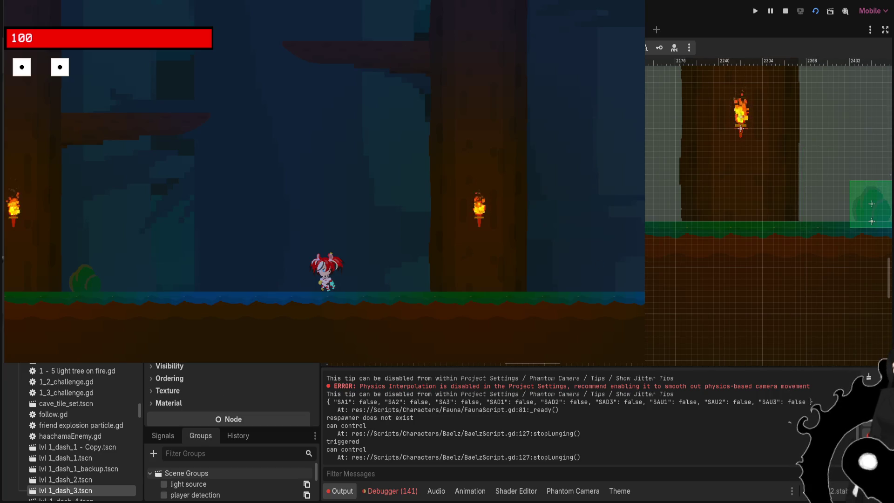
scroll(228, 393, down, 3)
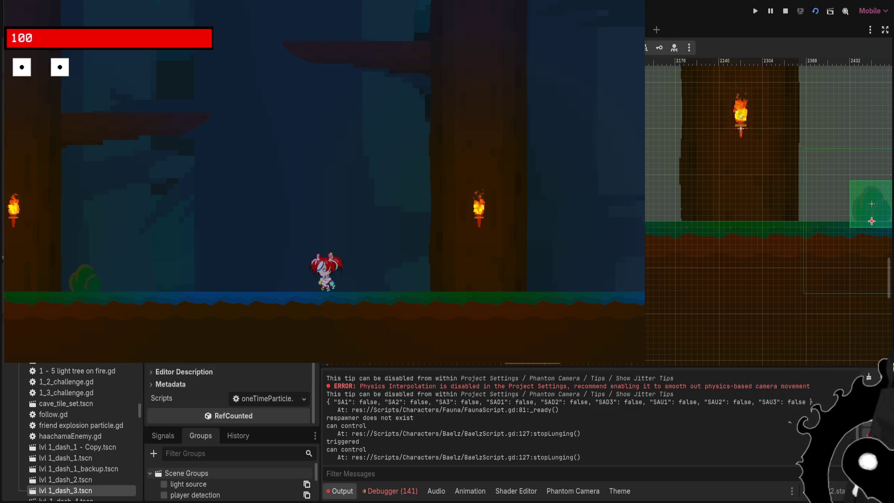
scroll(228, 393, up, 2)
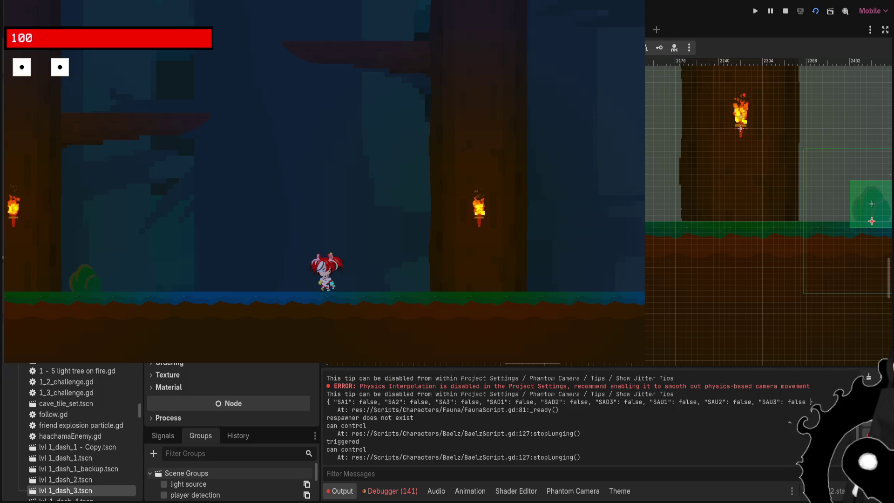
scroll(228, 393, down, 5)
scroll(228, 393, up, 15)
scroll(228, 394, down, 2)
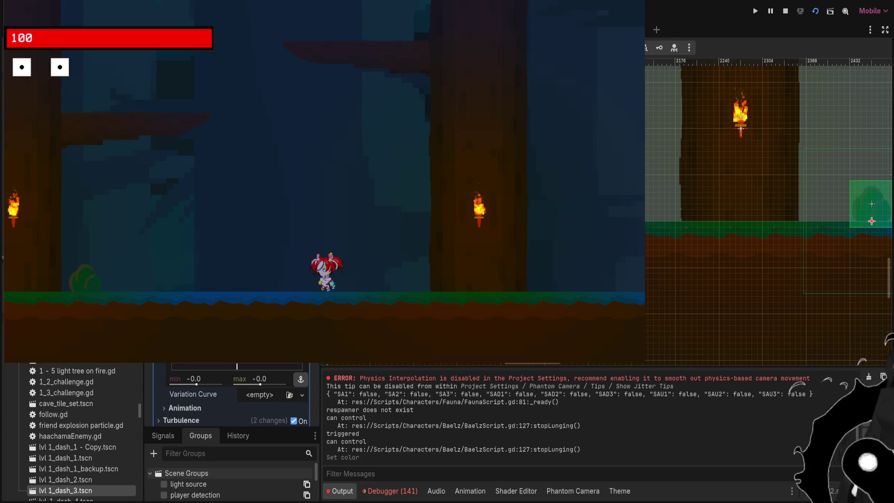
Run and dash the character left past the torches, then end the test run with F8
key(Left)
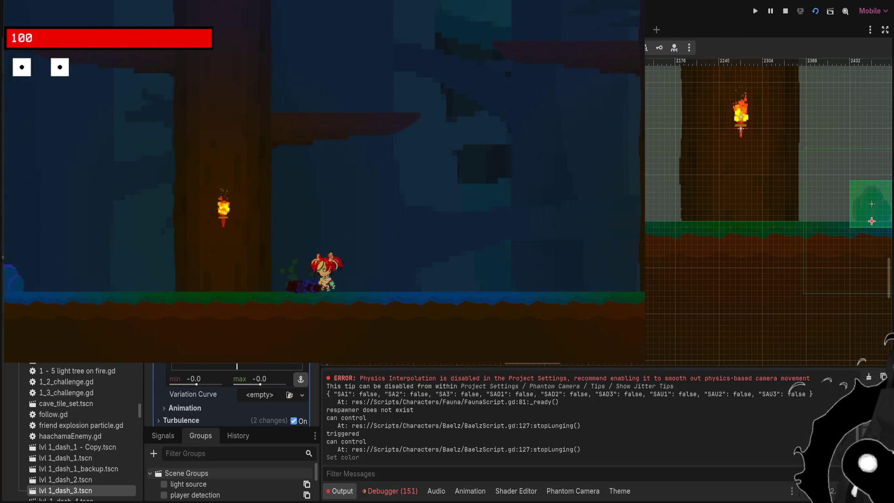
key(Left)
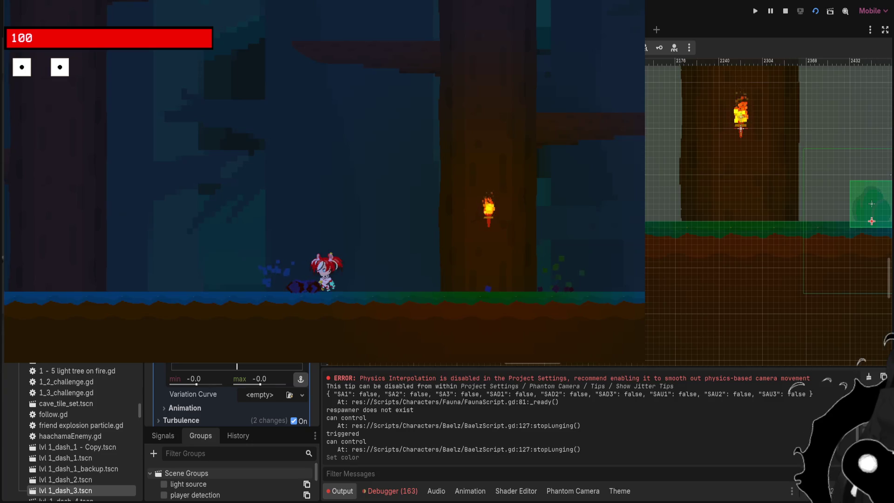
key(Left)
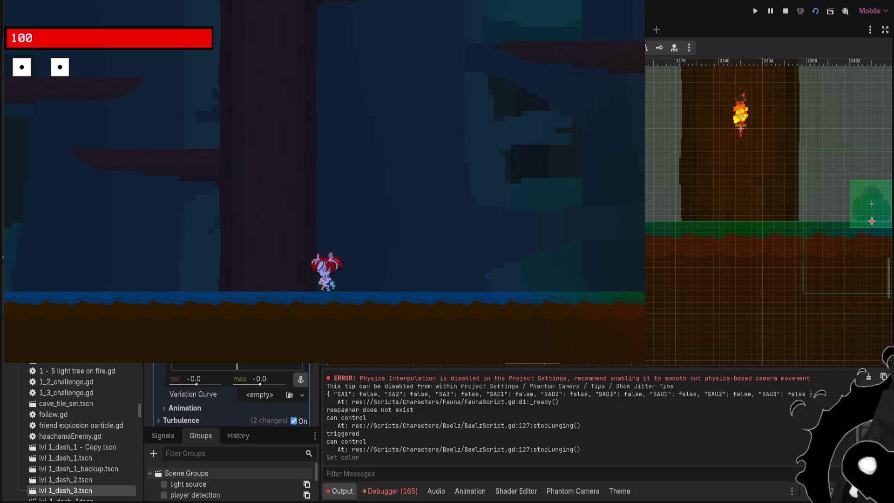
key(F8)
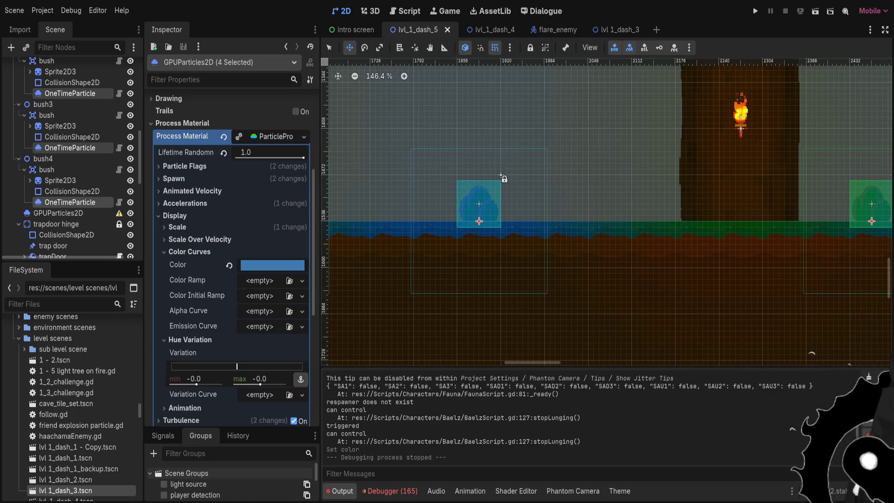
Frame the Player node, filter the Scene tree with 'tes', and select the testing node
scroll(538, 246, down, 15)
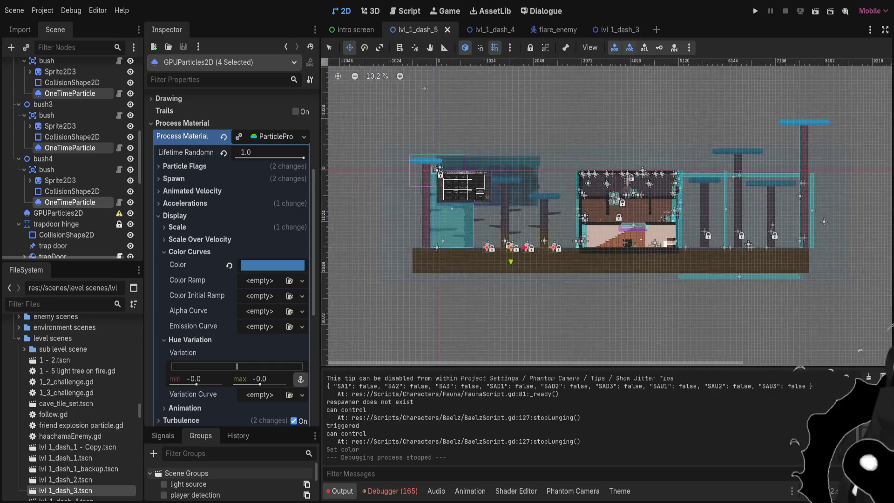
scroll(745, 219, up, 5)
scroll(69, 158, up, 5)
scroll(70, 159, up, 3)
double_click(38, 111)
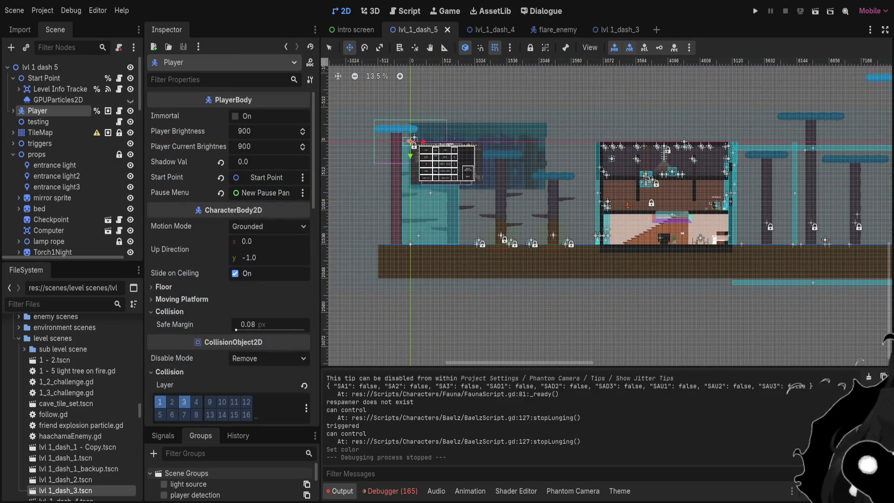
text(chang)
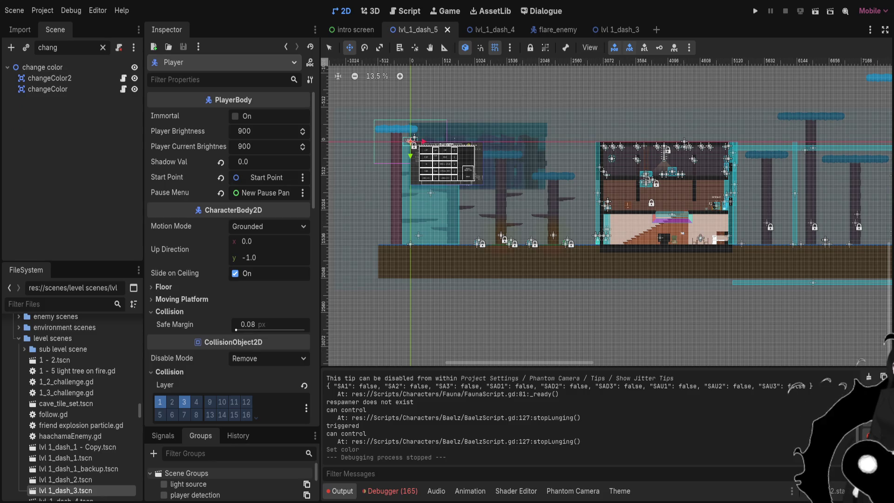
text(tes)
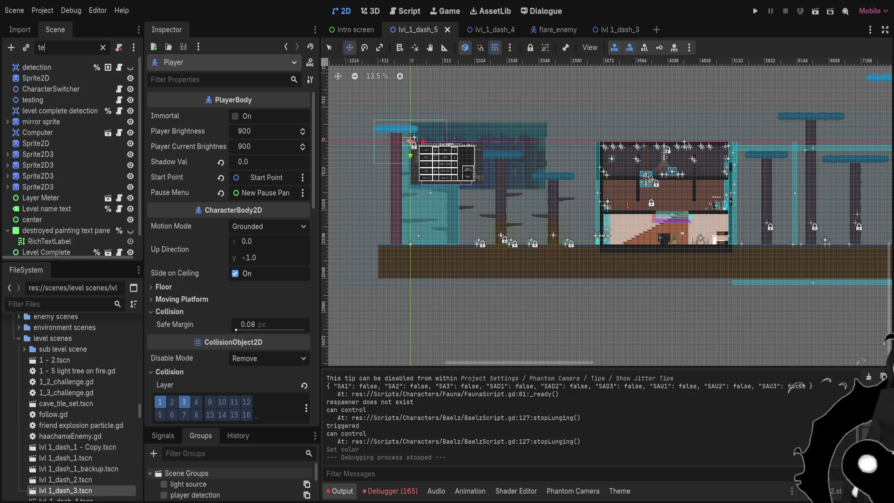
click(33, 67)
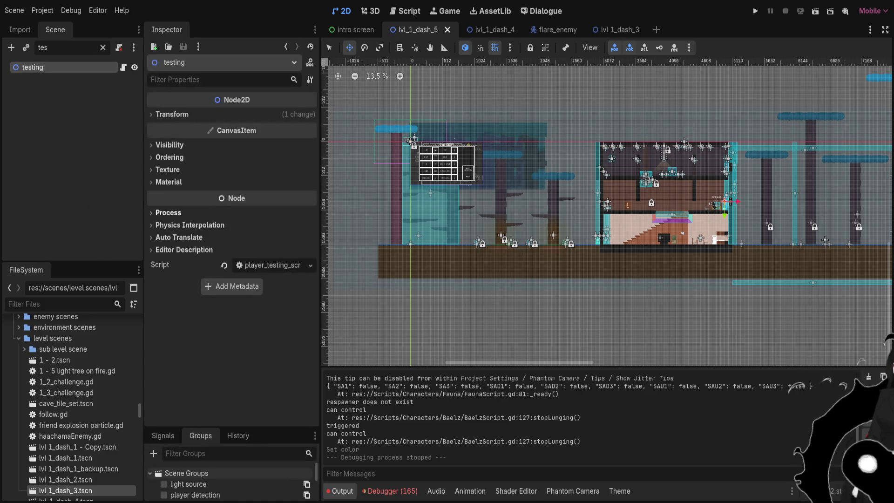
click(123, 67)
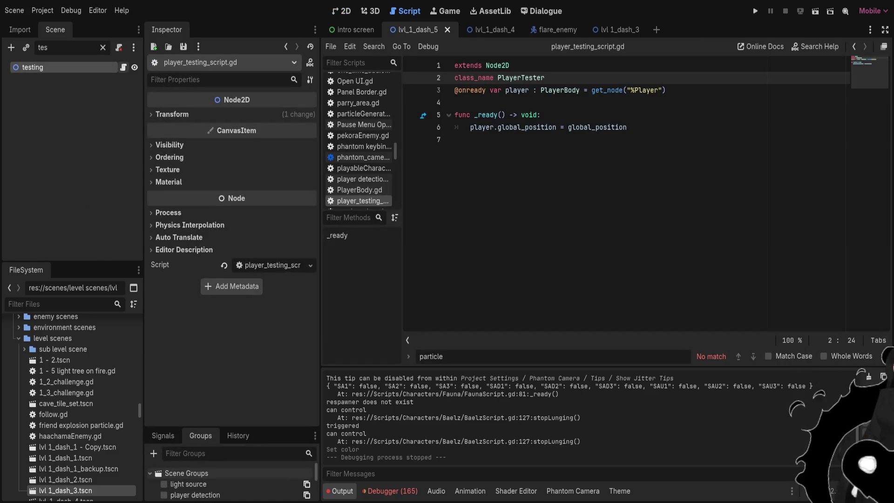
click(343, 11)
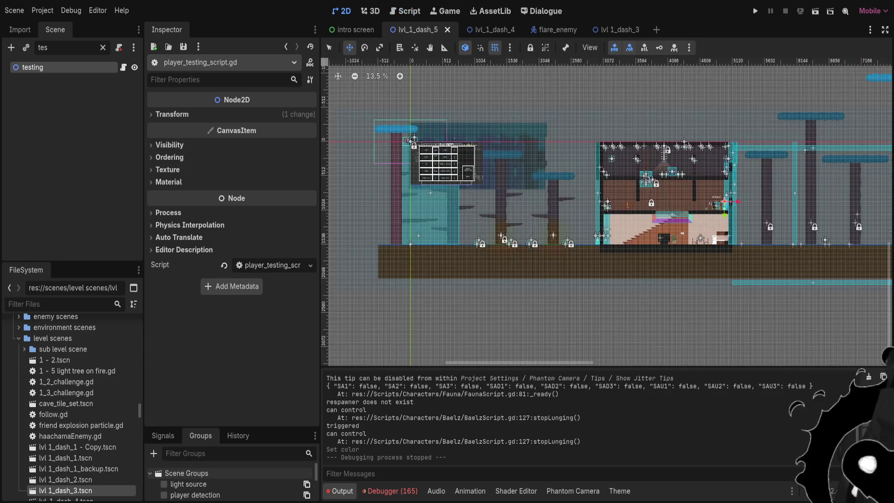
key(ctrl+F3)
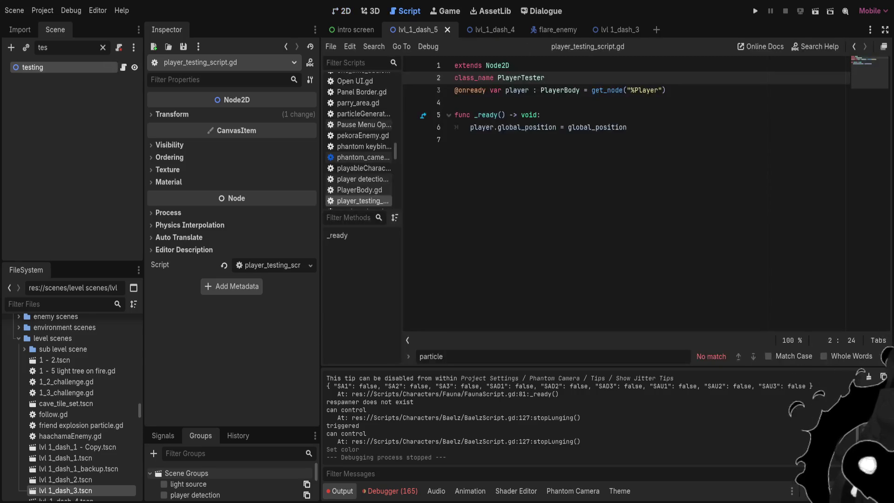
key(Return)
text(@)
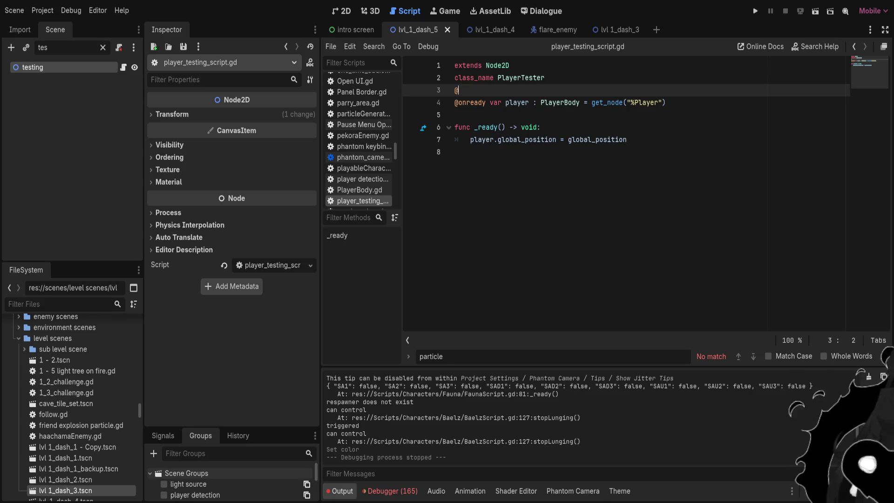
text(wx)
text(xpo)
key(Return)
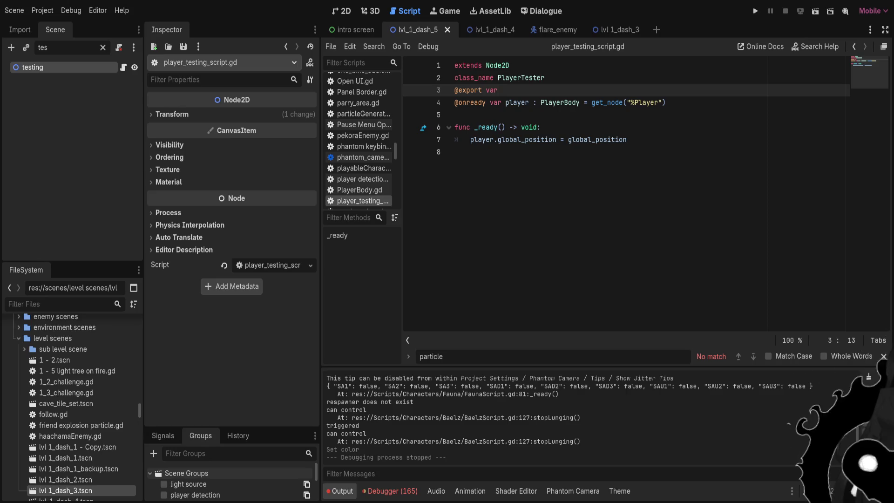
text(testing : bo)
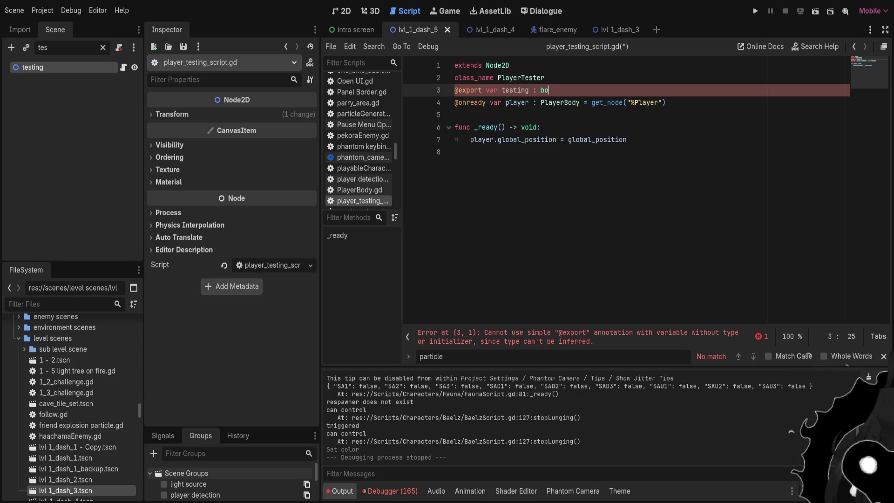
text(ol = fas)
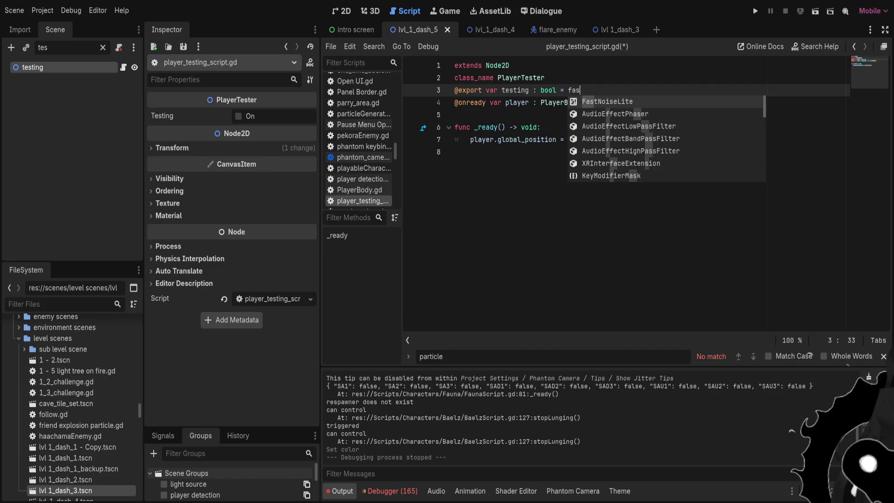
key(BackSpace)
text(lse)
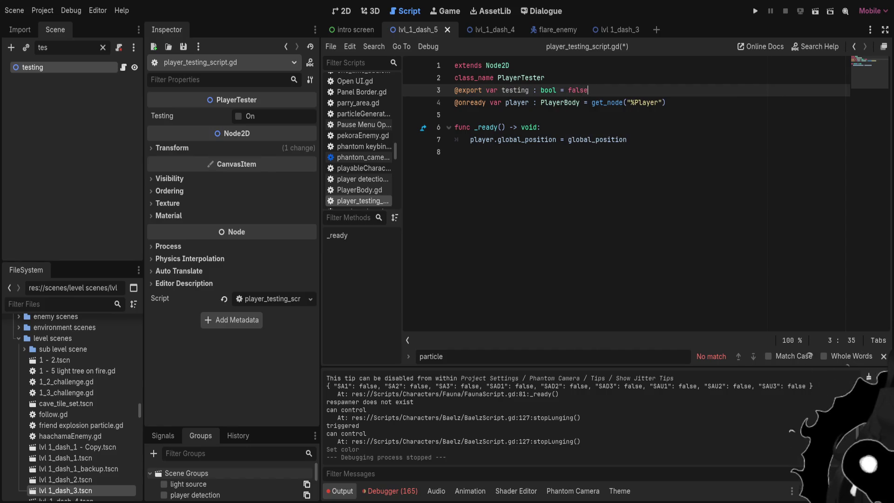
Guard the player positioning line with 'if testing:', save the script, and run the scene with F6
click(542, 128)
key(Return)
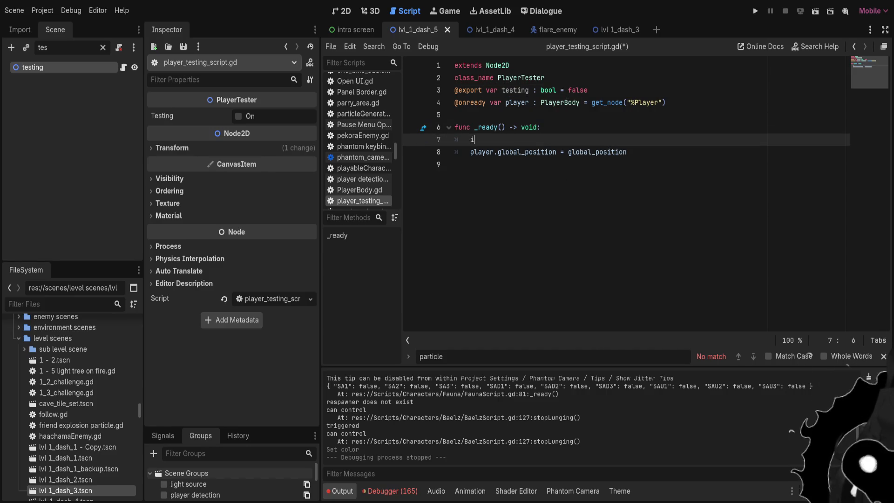
text(if testing:)
click(470, 152)
key(Tab)
key(ctrl+s)
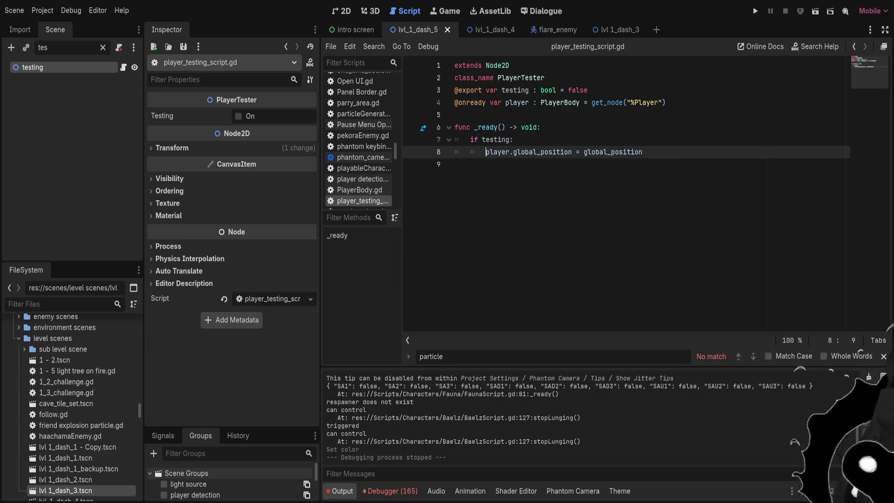
key(BackSpace)
key(BackSpace)
key(BackSpace)
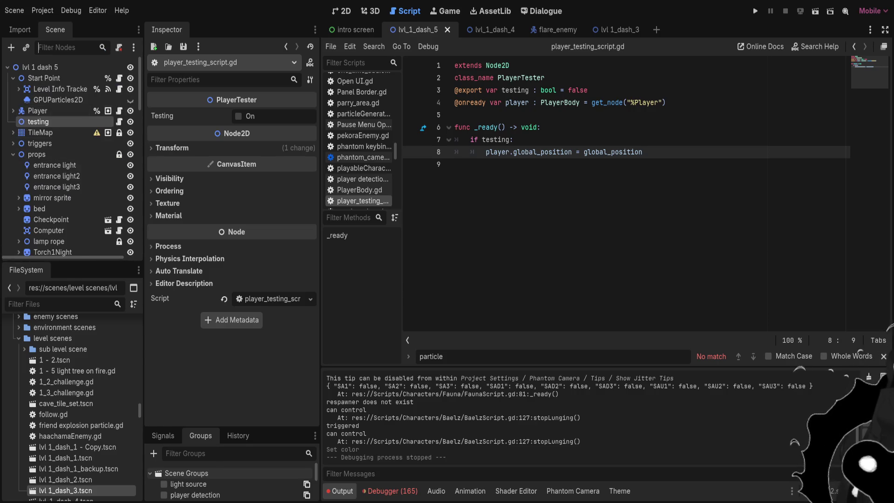
key(F6)
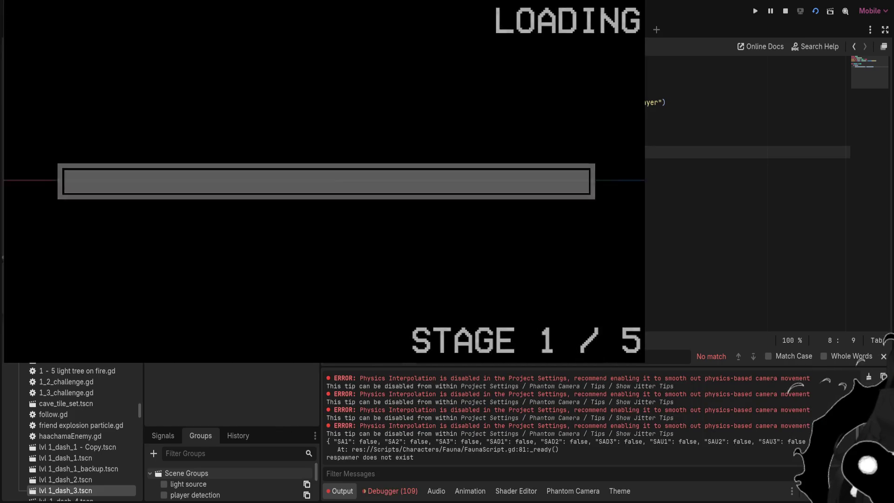
Run the character through the forest past the tree and torch into the house, onto the kitchen cabinet
key(Right)
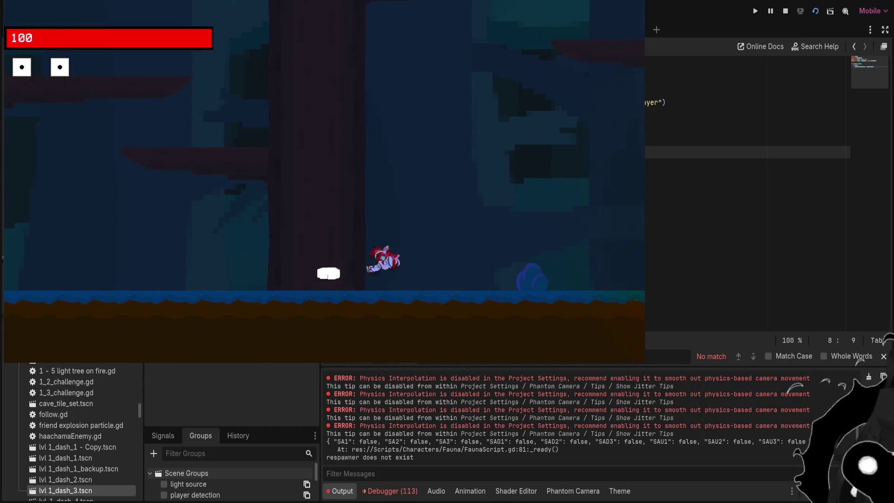
key(Left)
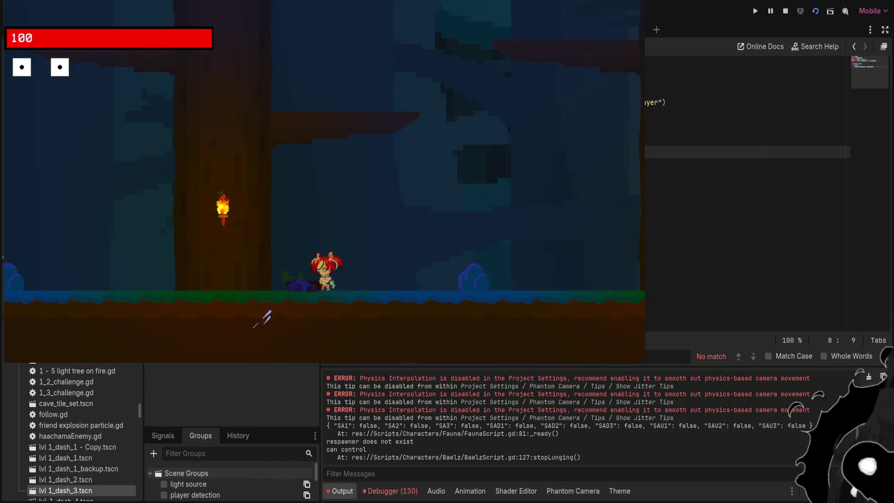
key(Right)
key(space)
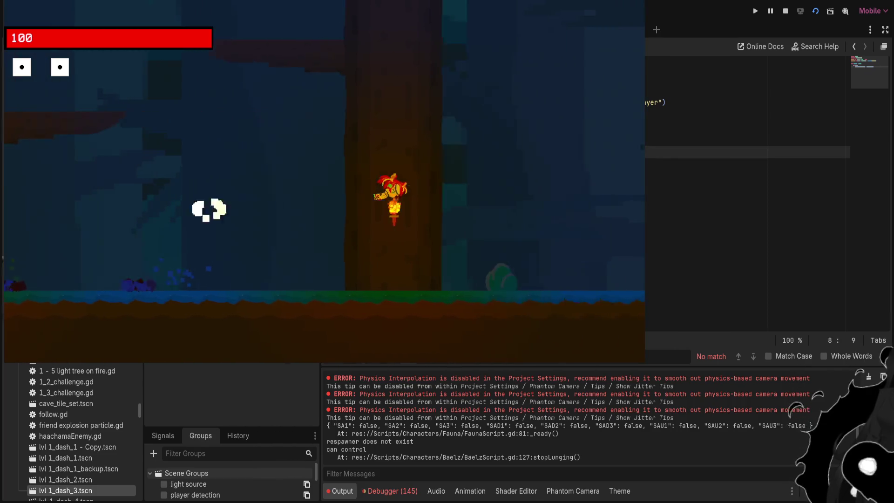
key(Right)
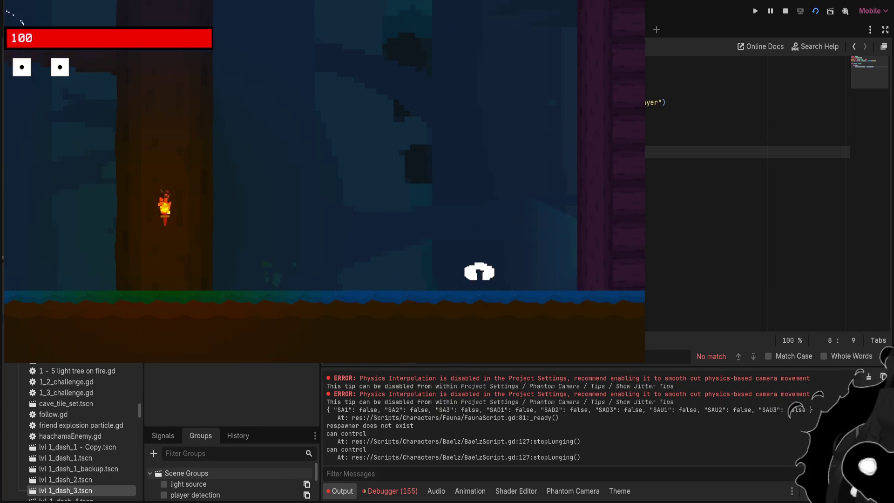
key(Right)
key(space)
key(space)
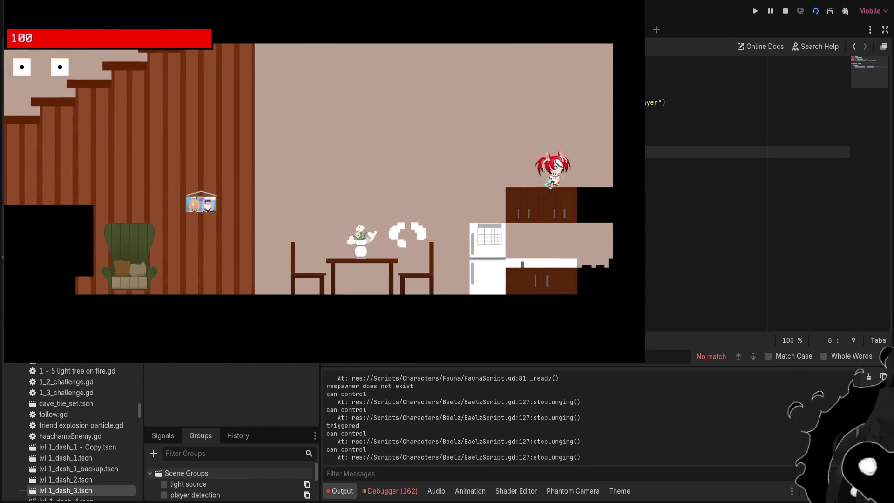
key(Left)
key(space)
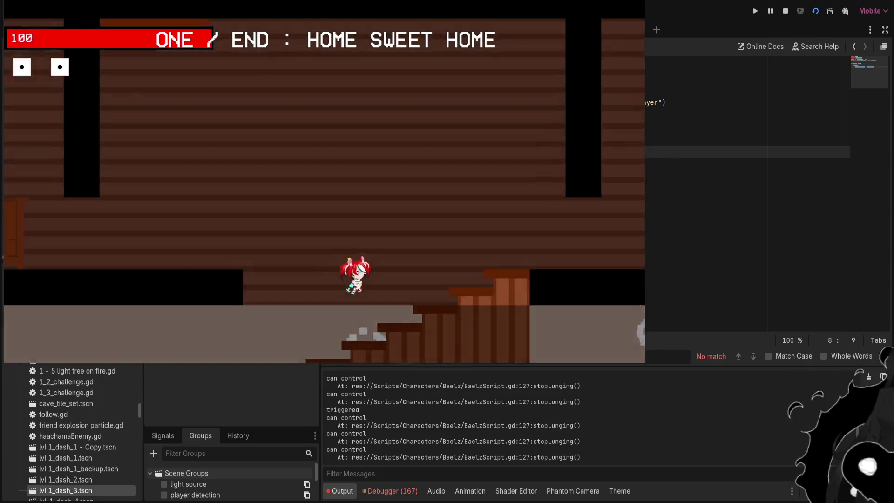
Move through the upstairs rooms past the bed to the desk and interact with it
key(Right)
key(Left)
key(space)
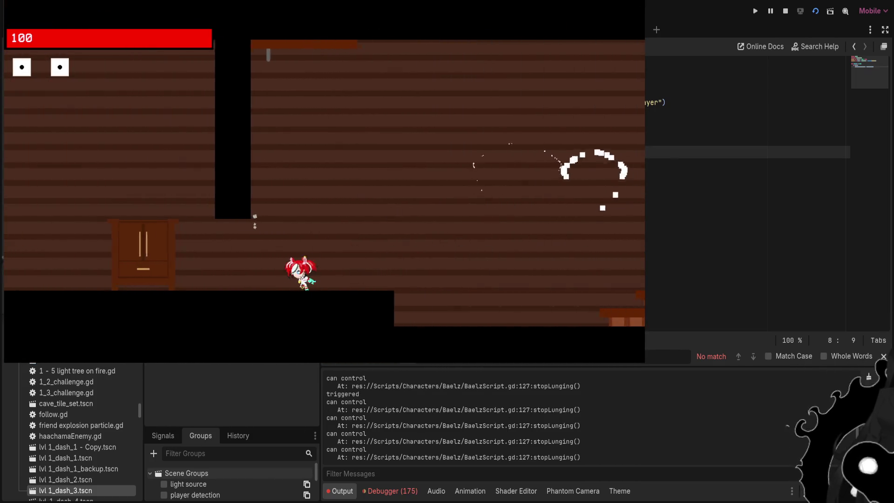
key(Left)
key(space)
key(Right)
key(space)
key(Right)
key(e)
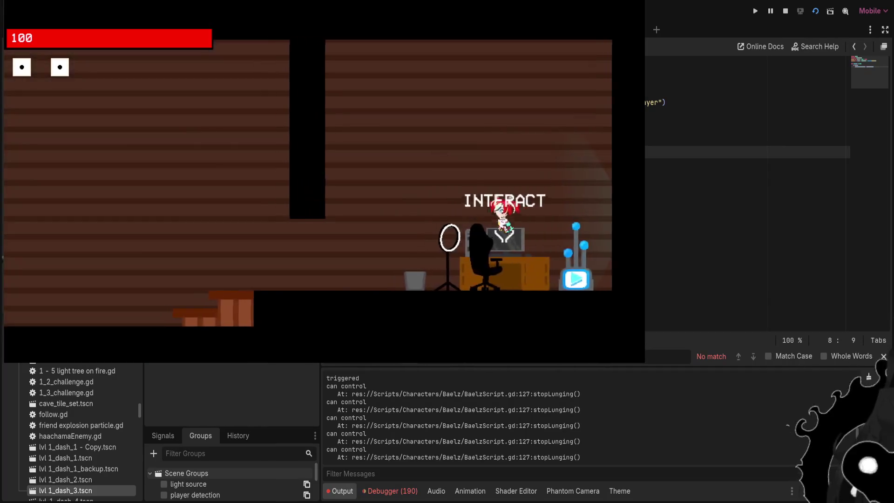
Jump up through the ceiling gap, run down the stairs, and exit into the dark forest by the torch
key(Left)
key(space)
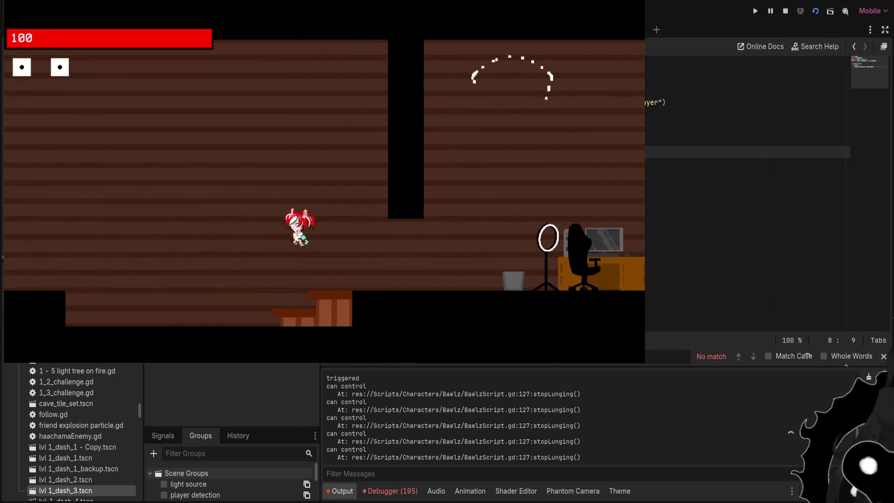
key(space)
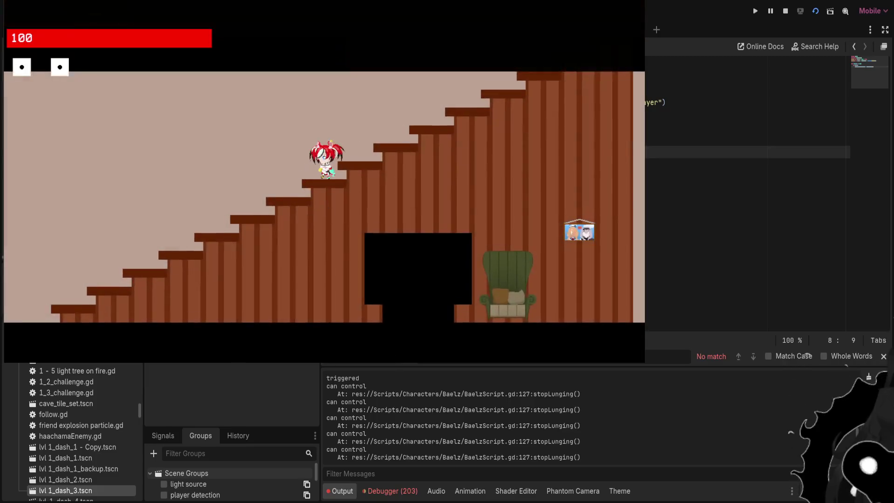
key(Left)
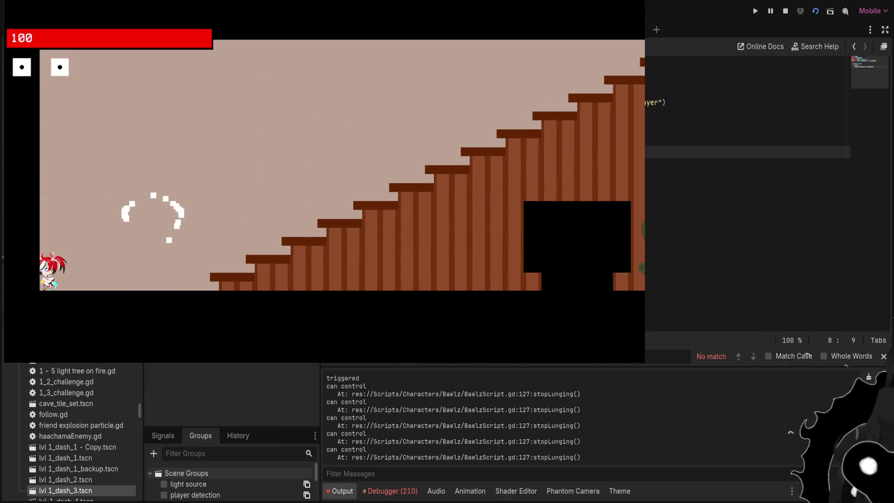
key(space)
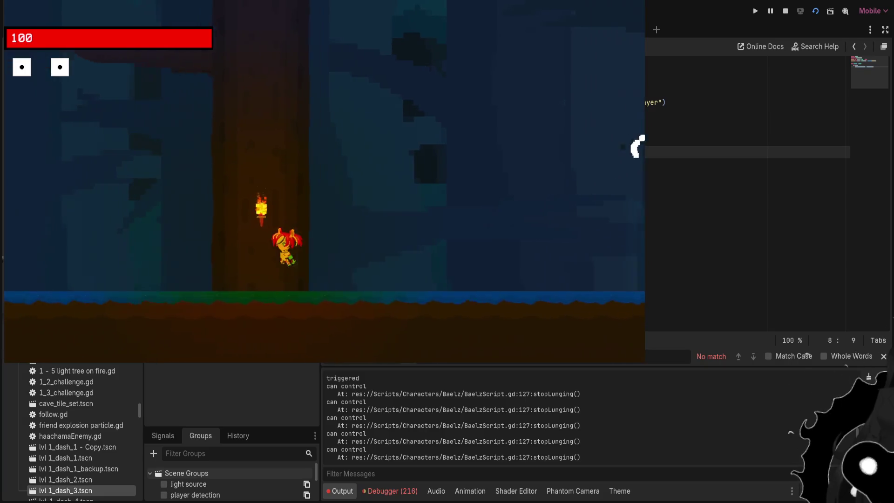
key(space)
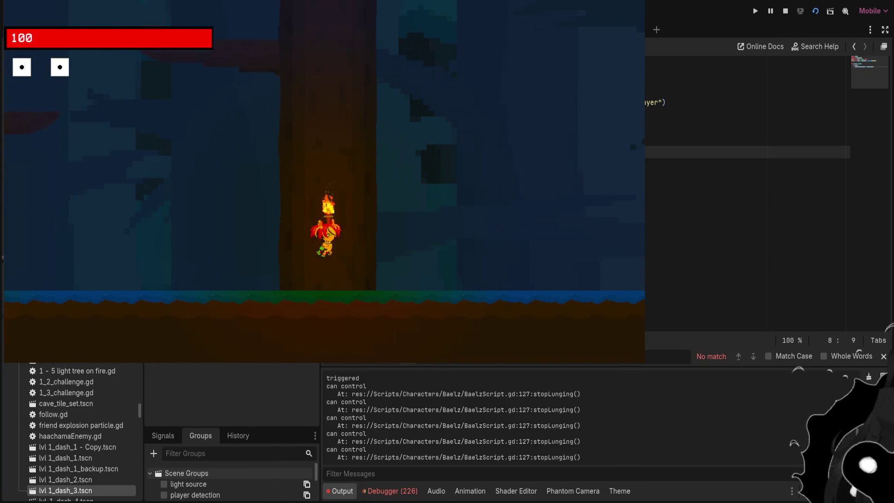
key(Left)
Dash back past the torch and through the staircase room up onto the wardrobe top
key(space)
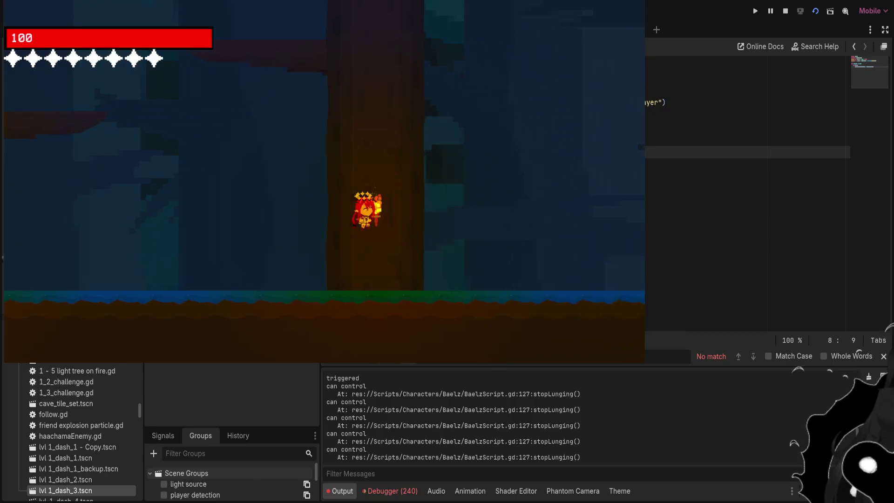
key(space)
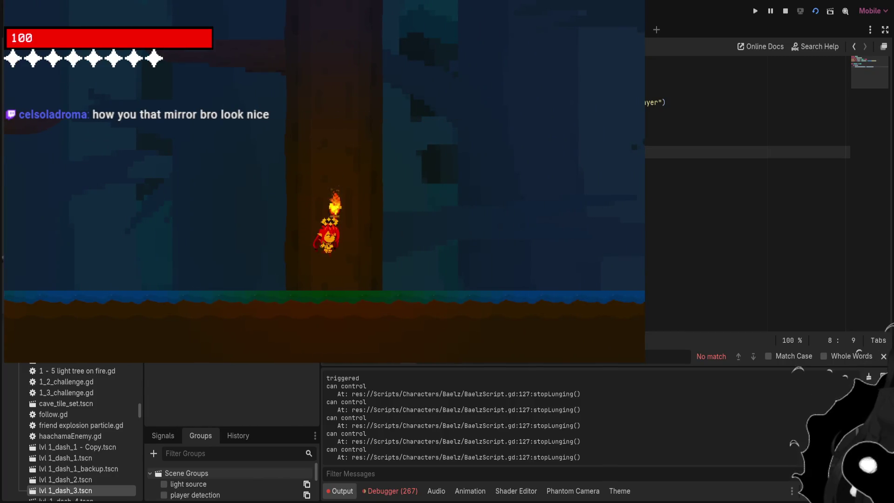
key(Right)
key(Left)
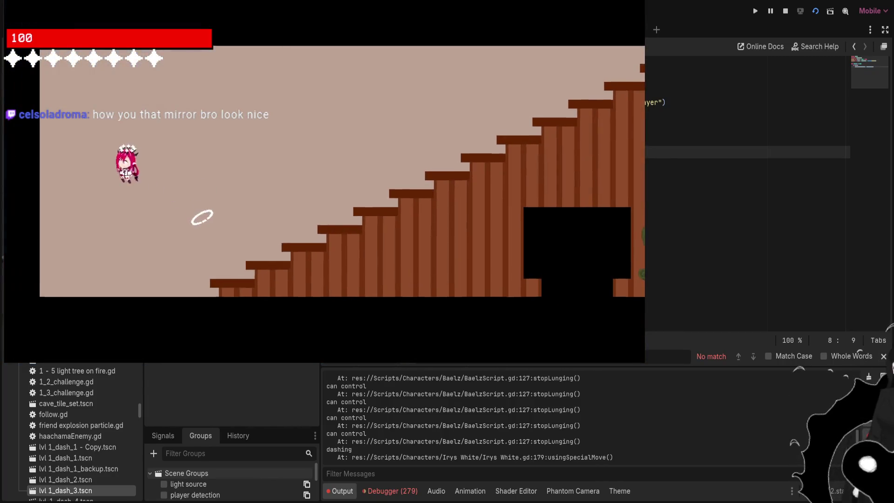
key(space)
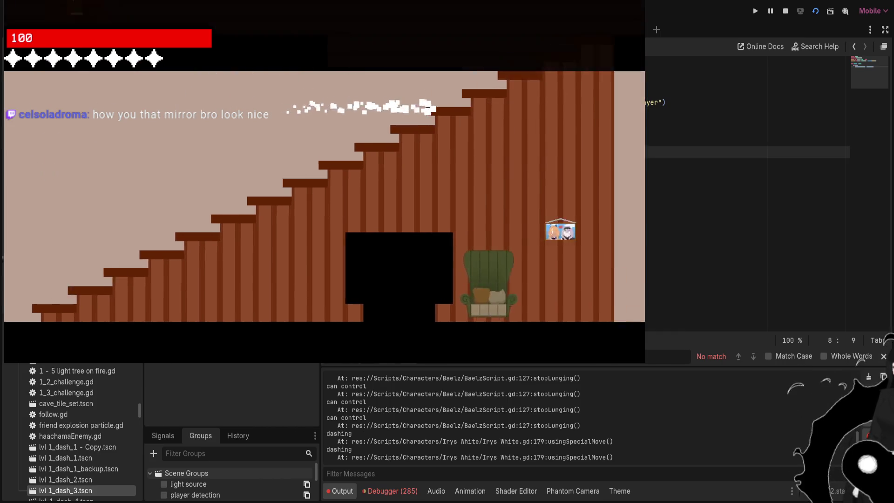
key(Right)
key(space)
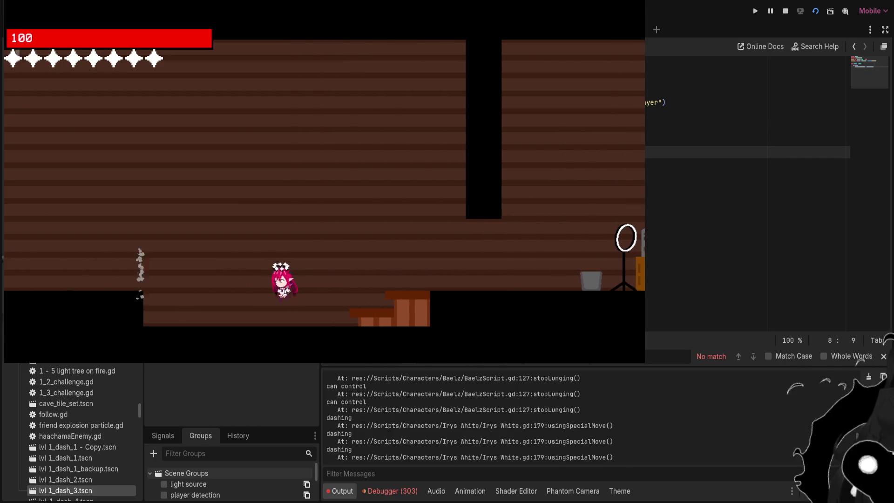
key(Left)
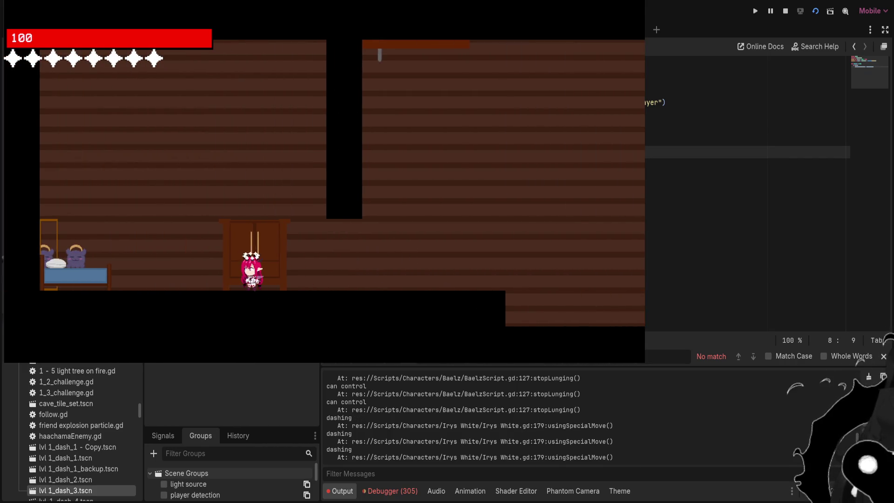
key(Right)
key(Up)
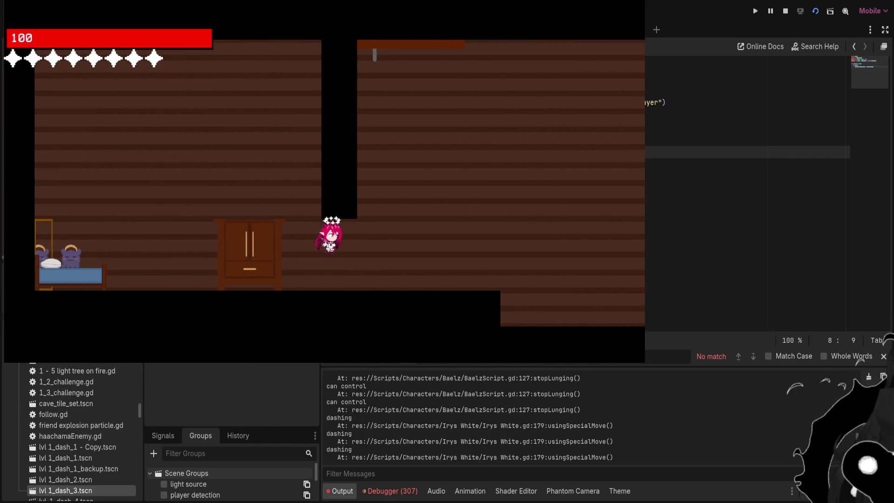
key(Left)
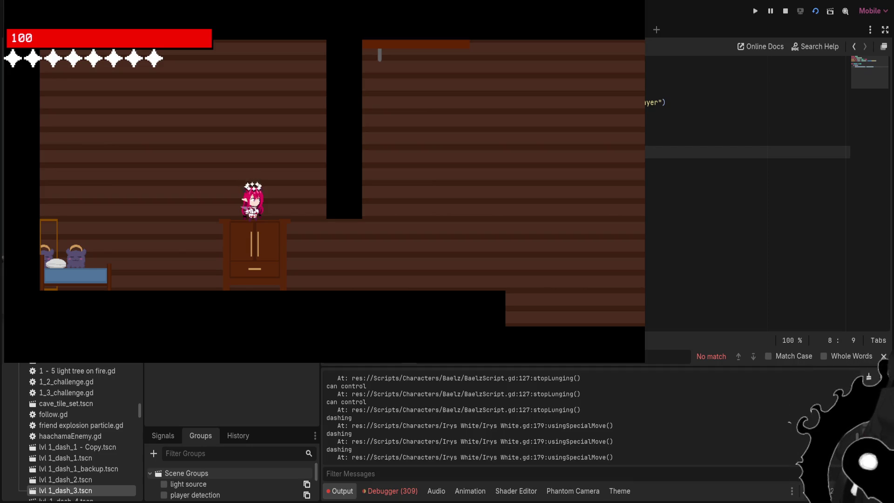
Walk to the bed, jump onto it, and perform the character's special attacks
key(Left)
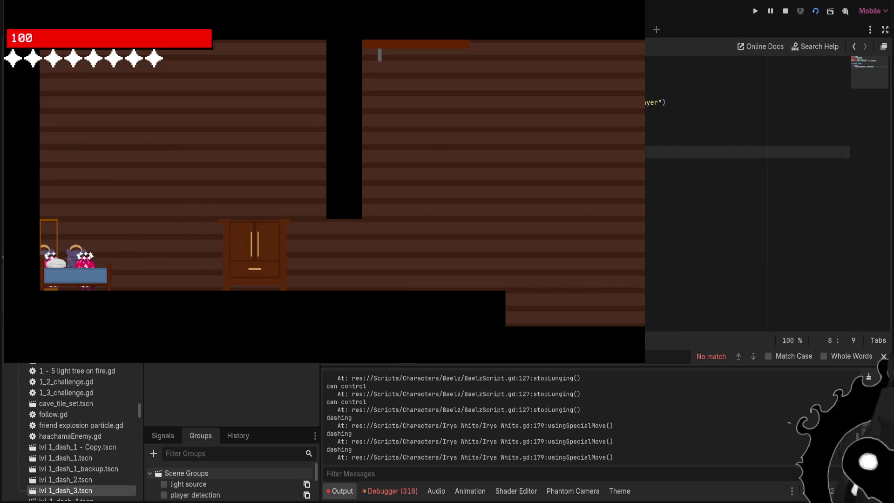
key(Right)
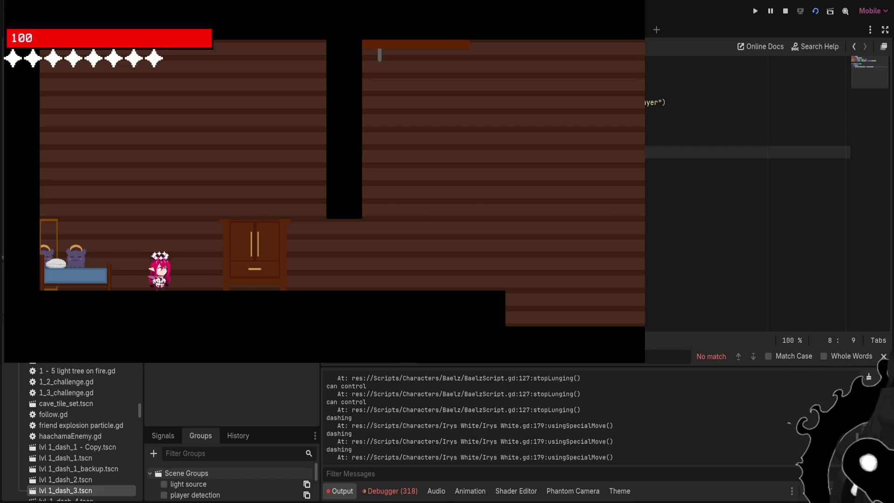
key(Left)
key(Left)
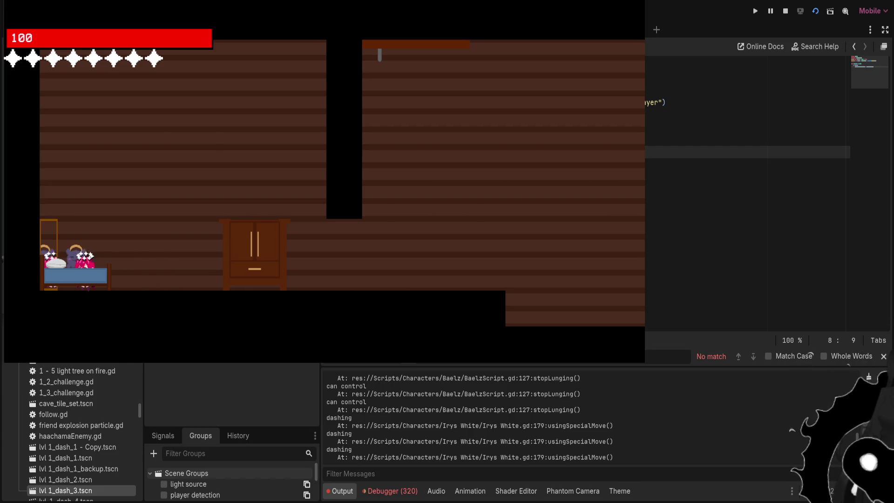
key(space)
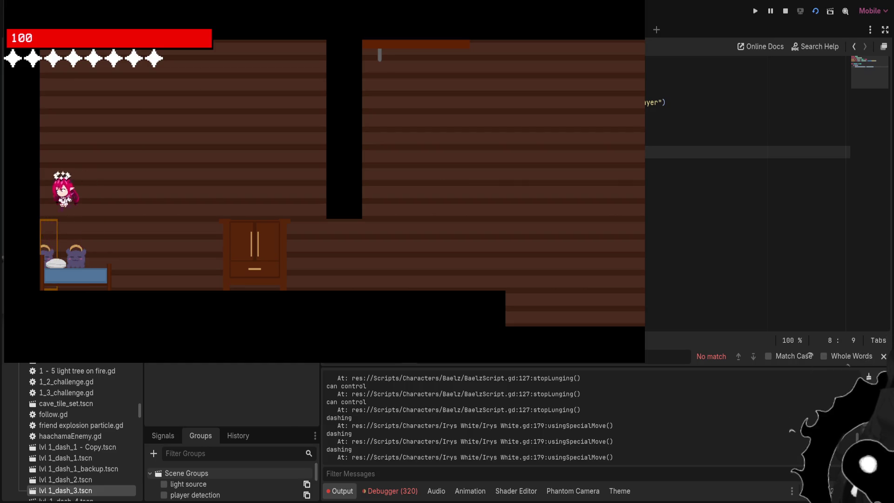
key(Left)
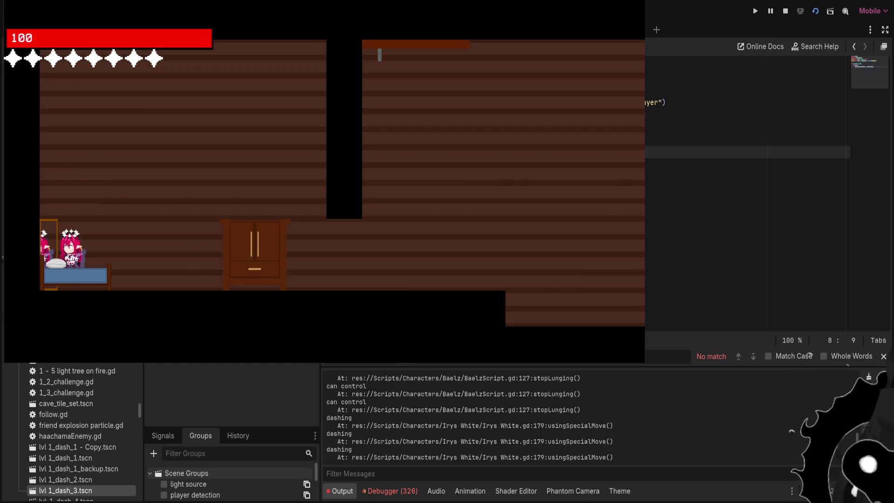
key(space)
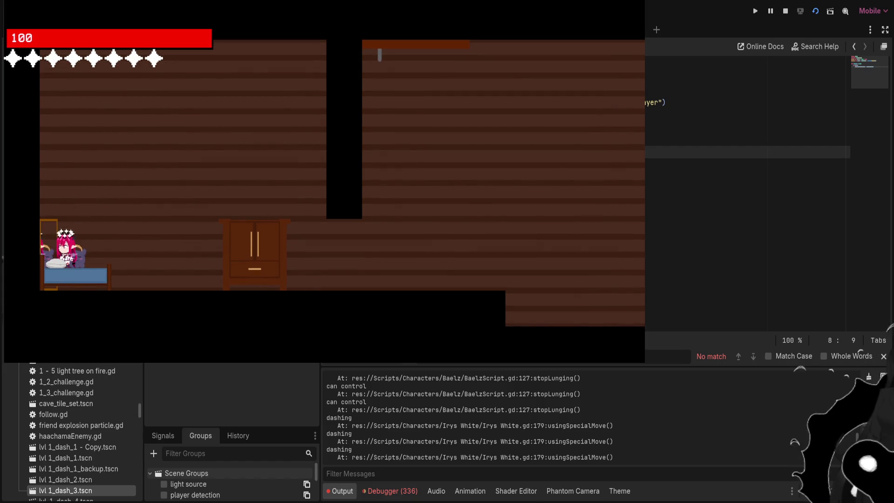
key(Right)
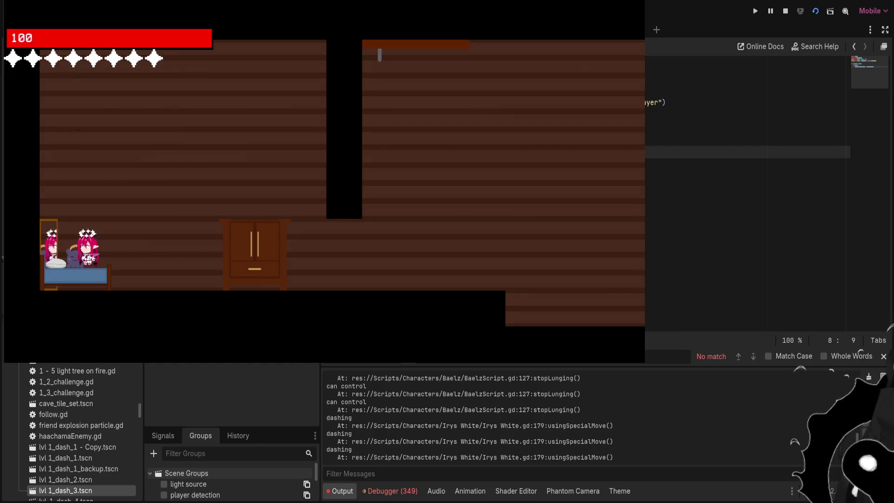
key(e)
key(e)
key(space)
Stop the game with F8, filter the FileSystem for 'ref', and open reflection.gdshader
key(F8)
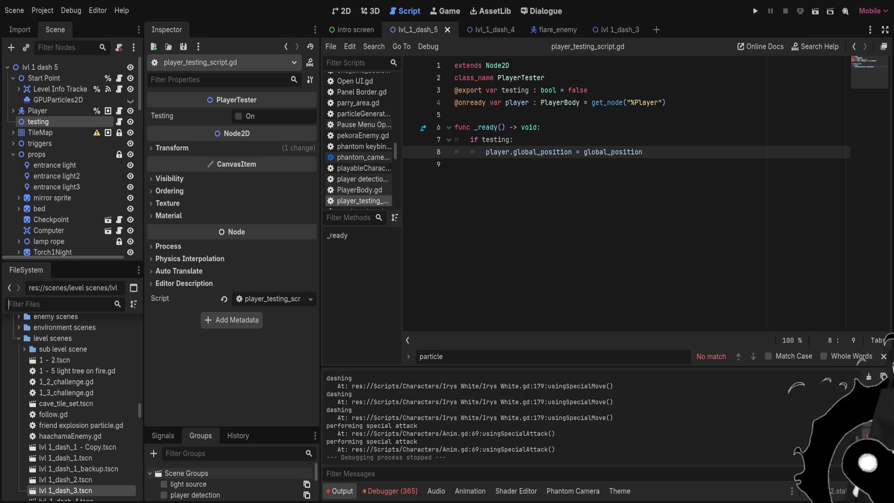
text(ref)
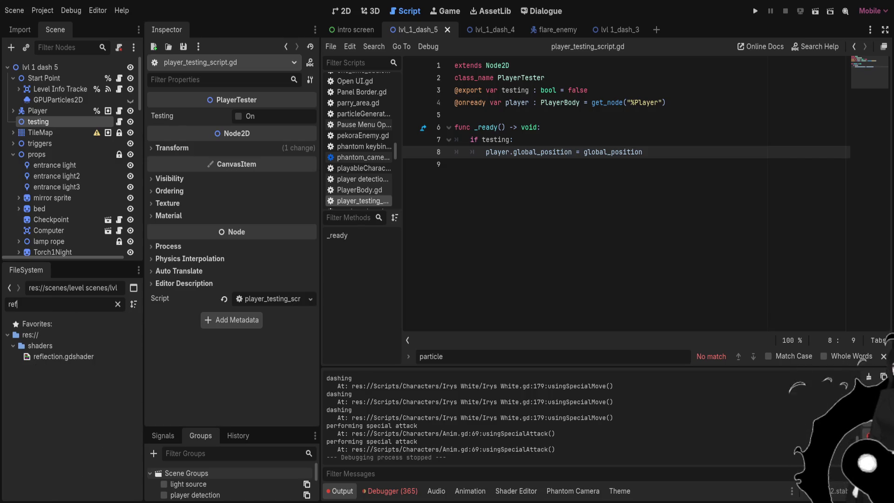
double_click(63, 356)
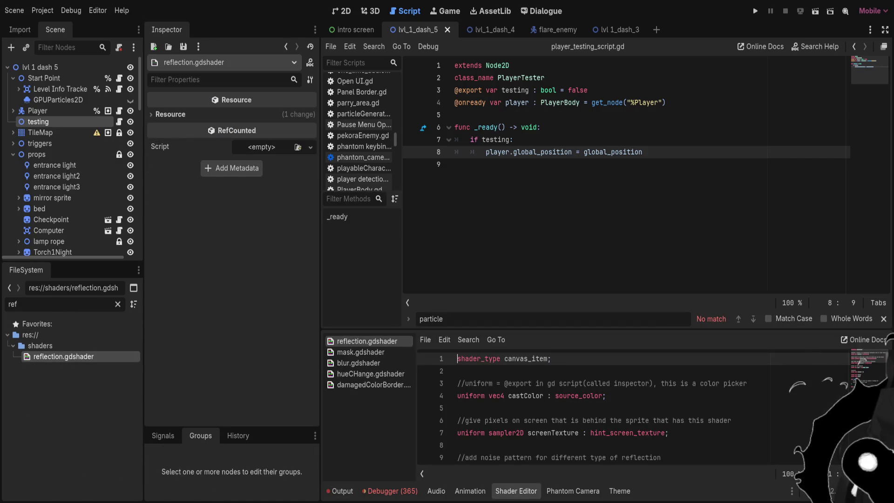
Drag the splitter up to enlarge the shader editor and scroll through reflection.gdshader
drag(607, 329, 606, 152)
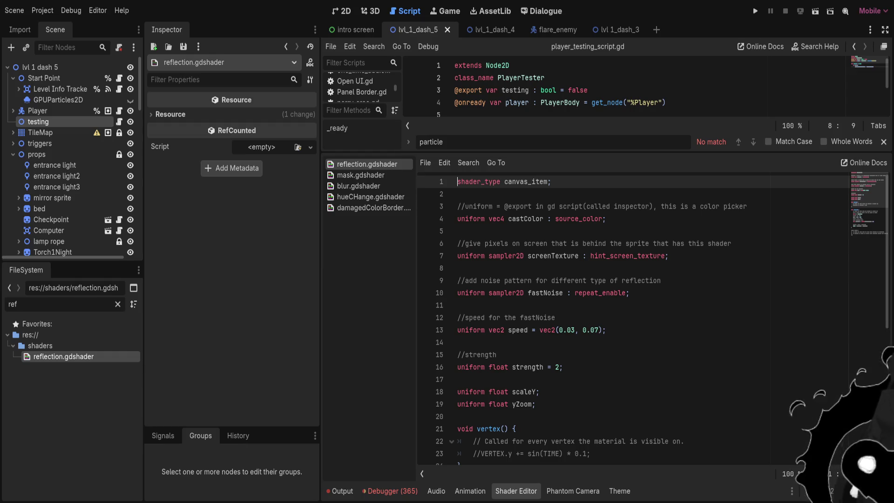
scroll(652, 316, down, 7)
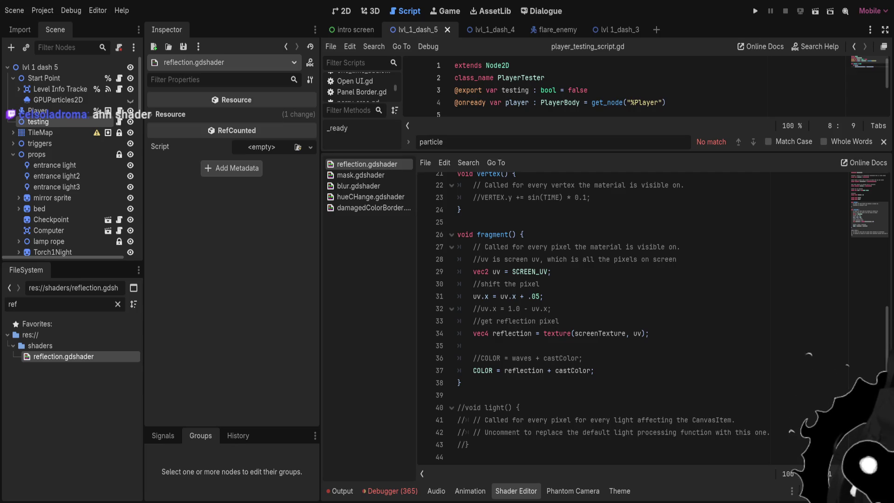
scroll(652, 316, up, 4)
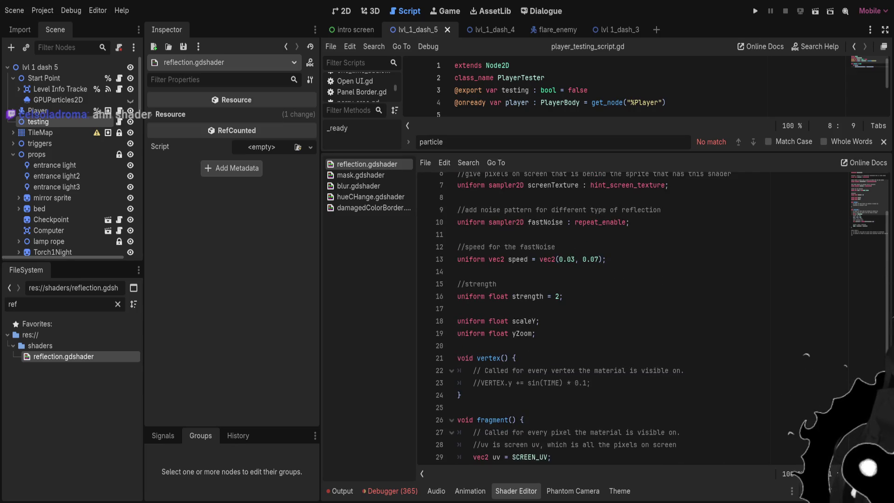
scroll(629, 316, down, 2)
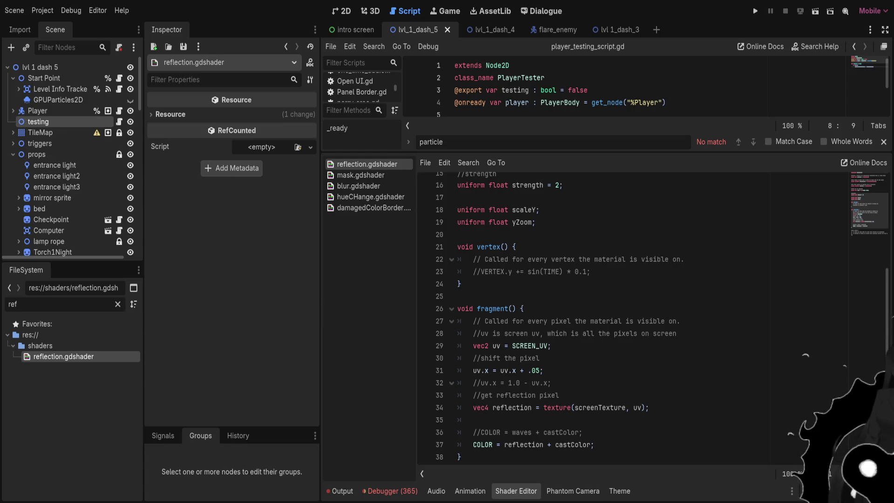
Highlight the screen-UV comment, the pixel-shift code on lines 31–32, and the reflection lookup on line 34
drag(480, 333, 634, 333)
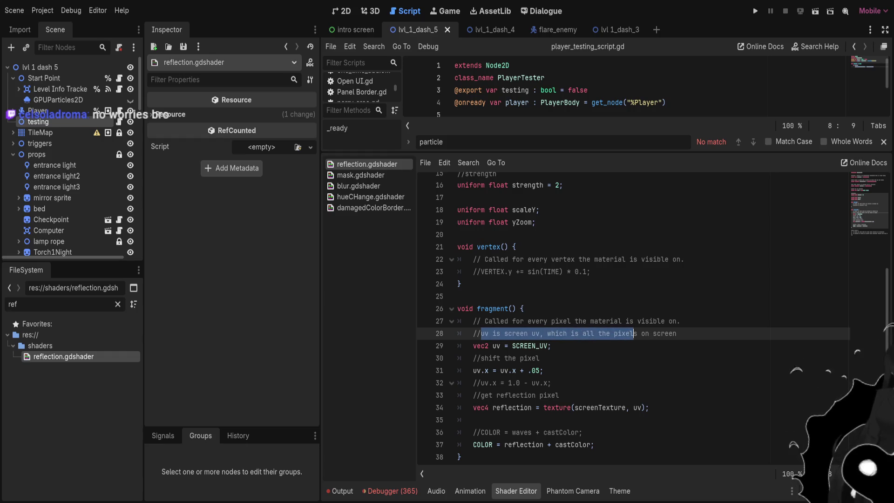
mouse_move(520, 382)
mouse_down()
mouse_move(480, 382)
mouse_move(536, 370)
mouse_up()
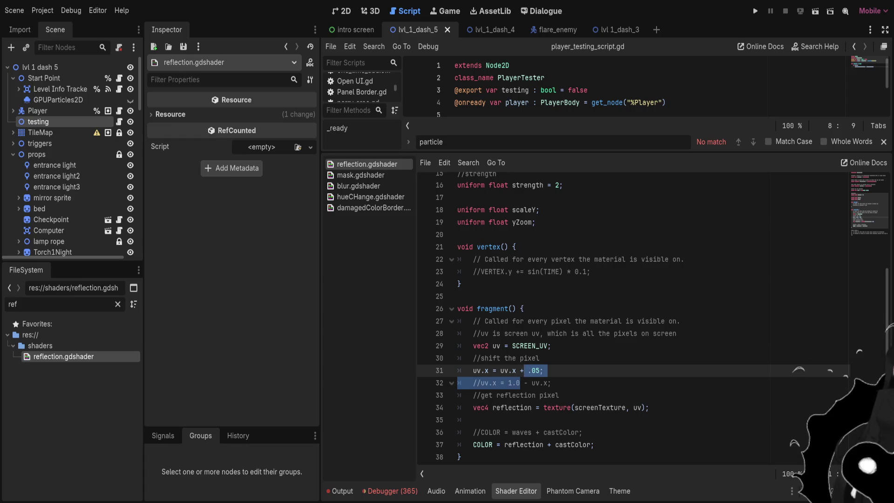
mouse_move(473, 408)
mouse_down()
mouse_move(544, 407)
mouse_move(473, 419)
mouse_move(623, 408)
mouse_up()
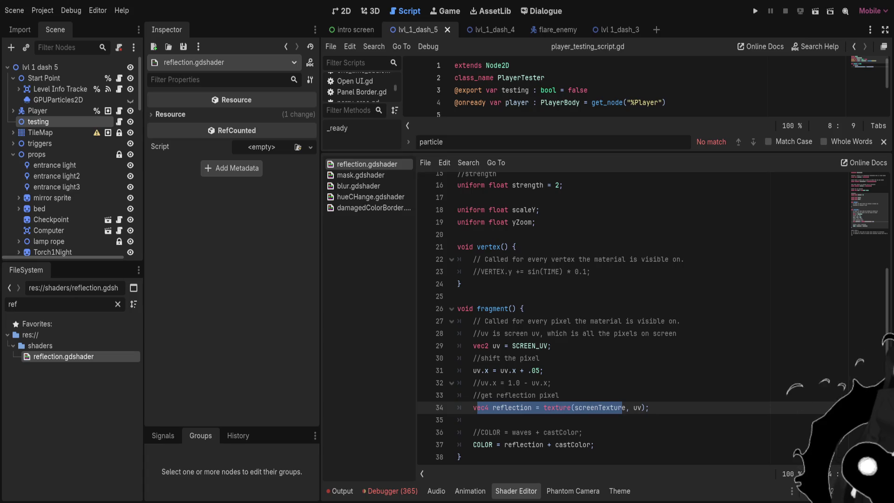
click(532, 408)
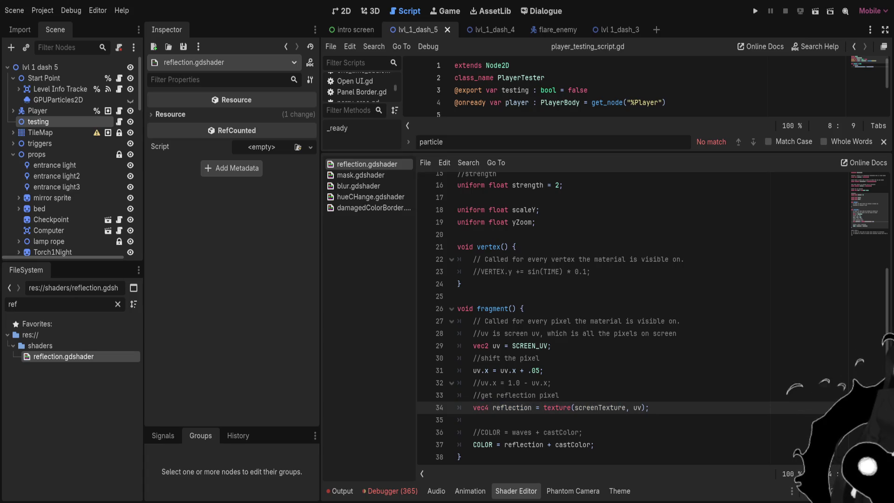
drag(473, 407, 619, 407)
key(ctrl+Home)
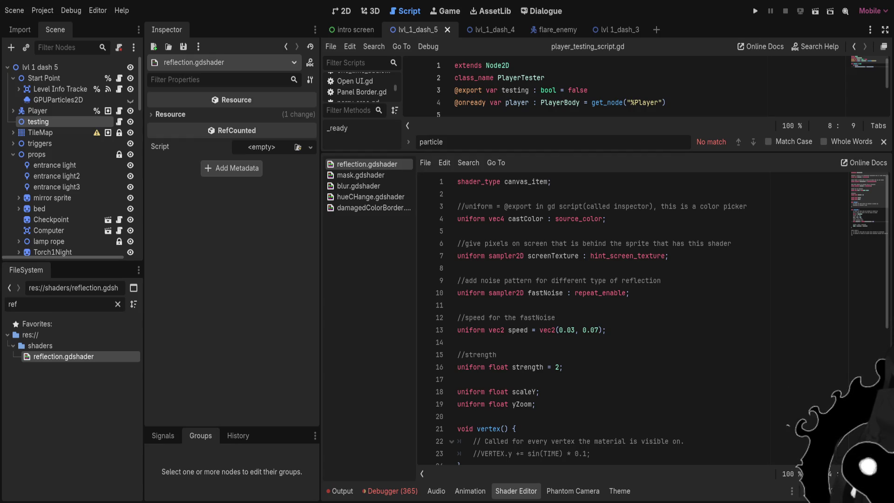
Highlight screenTexture and the reflection variable in the lookup, then the castColor uniform on line 4
scroll(628, 317, down, 4)
drag(578, 441, 618, 441)
scroll(617, 441, up, 3)
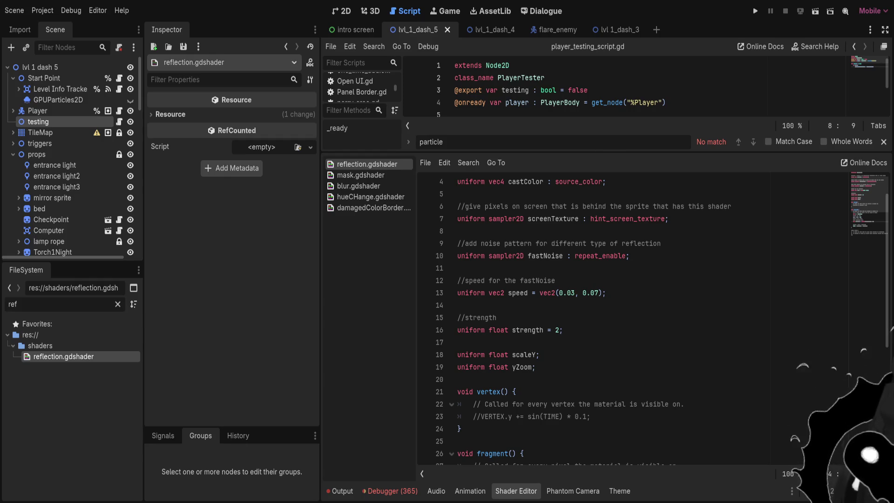
scroll(633, 317, down, 6)
drag(578, 334, 618, 333)
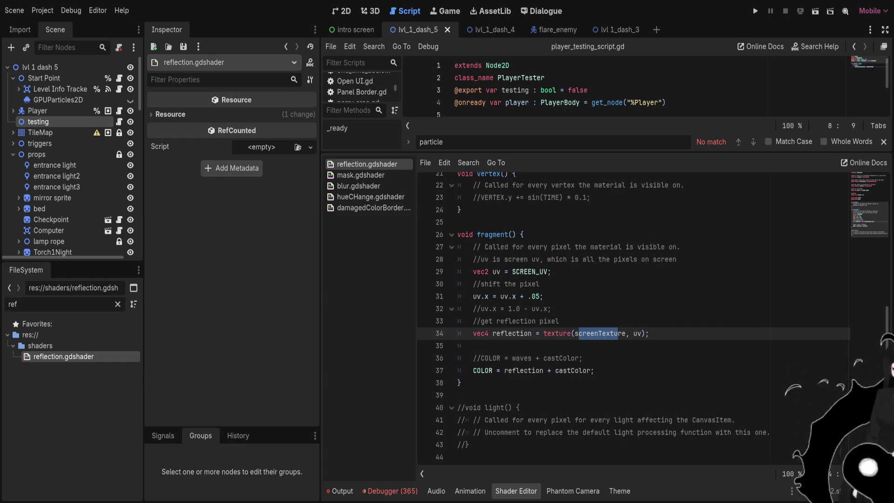
drag(489, 296, 532, 296)
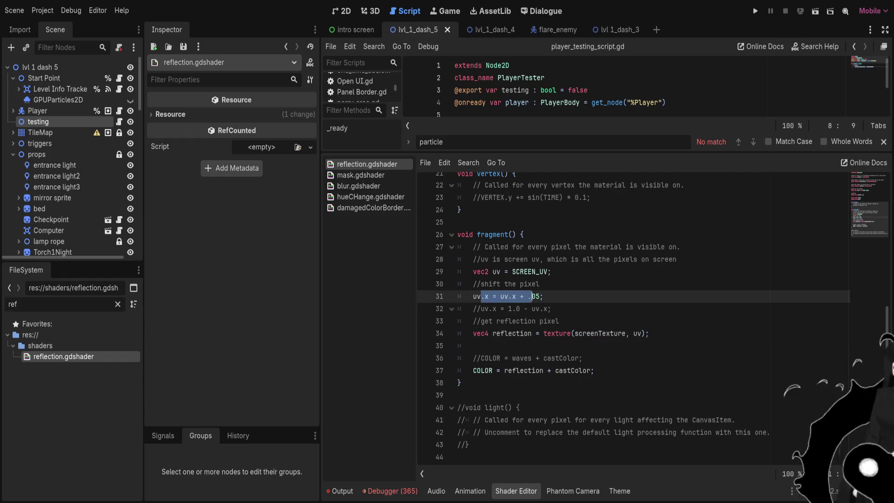
drag(484, 334, 525, 333)
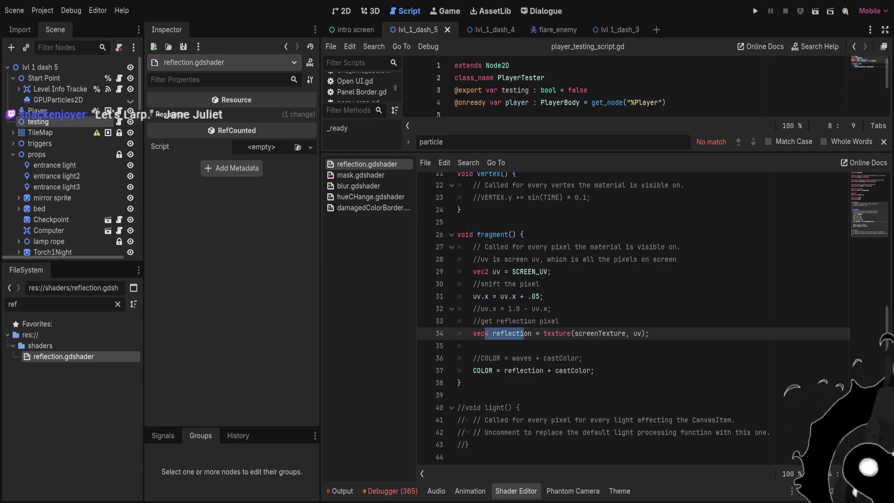
scroll(633, 317, up, 7)
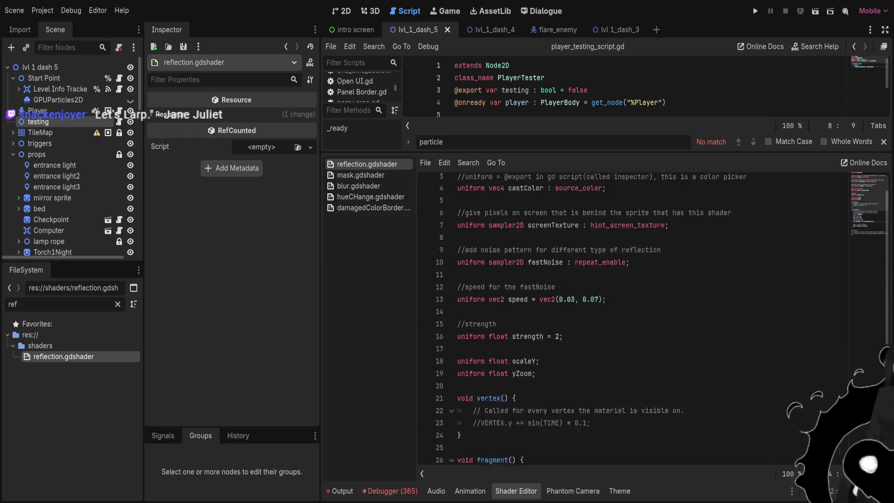
drag(606, 219, 466, 219)
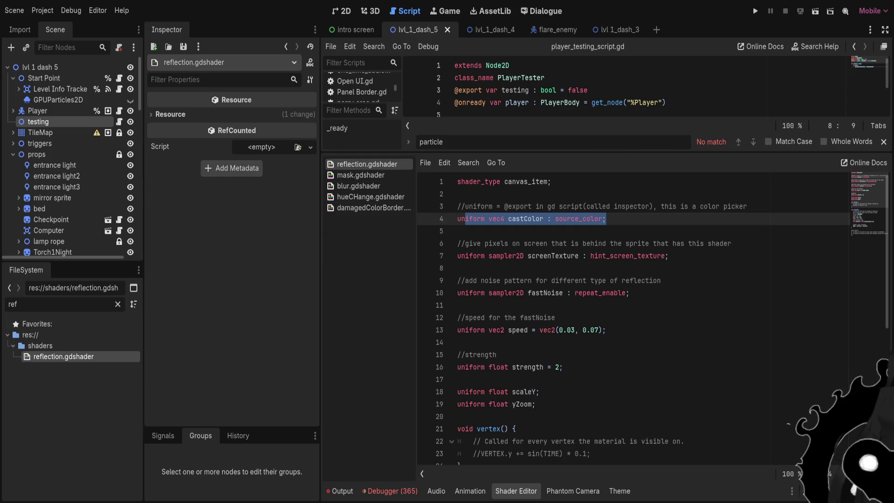
Resize the script/shader split, select down to the end of the shader, and switch to the 2D editor
drag(606, 153, 606, 330)
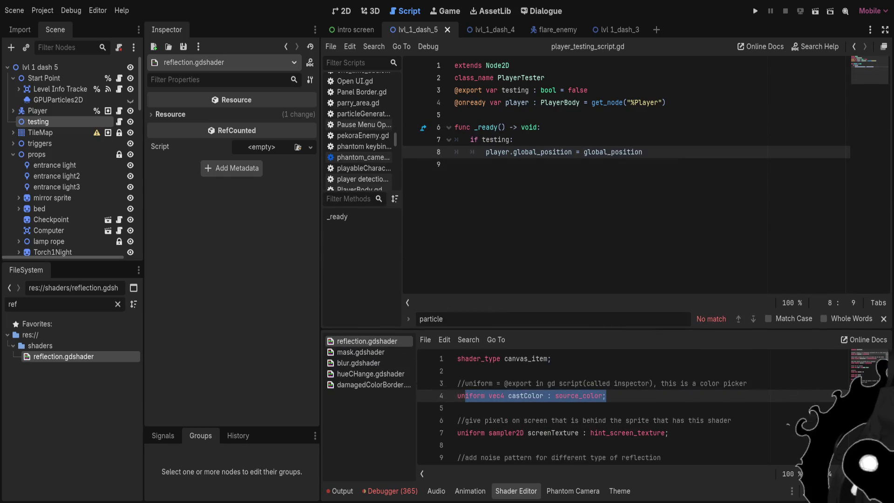
drag(606, 328, 606, 152)
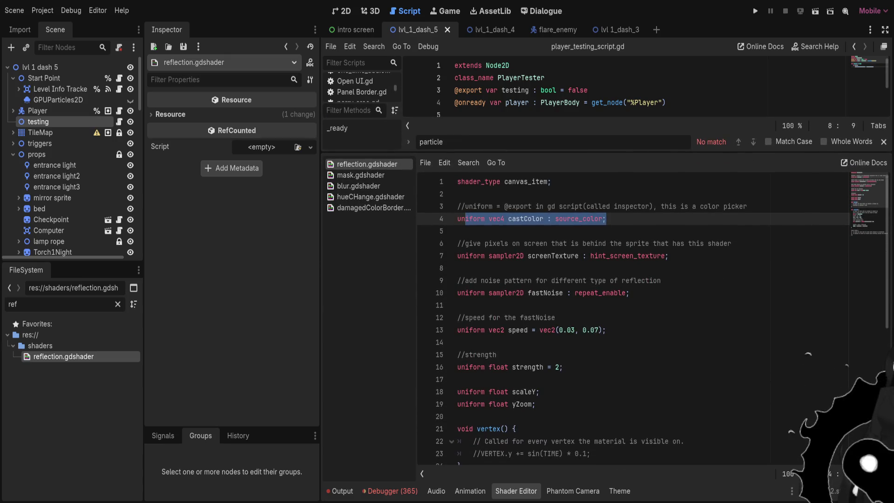
key(shift+Down)
key(shift+Down)
key(shift+Down)
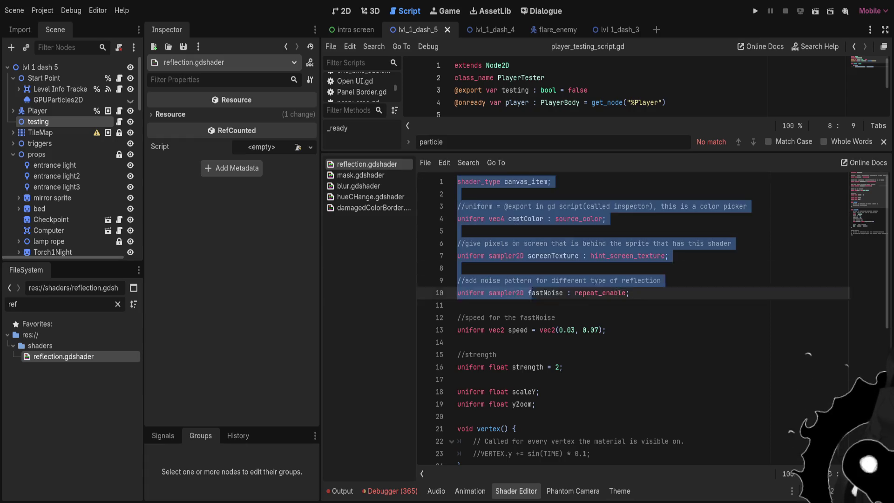
key(shift+Down)
key(shift+Down)
key(shift+Down)
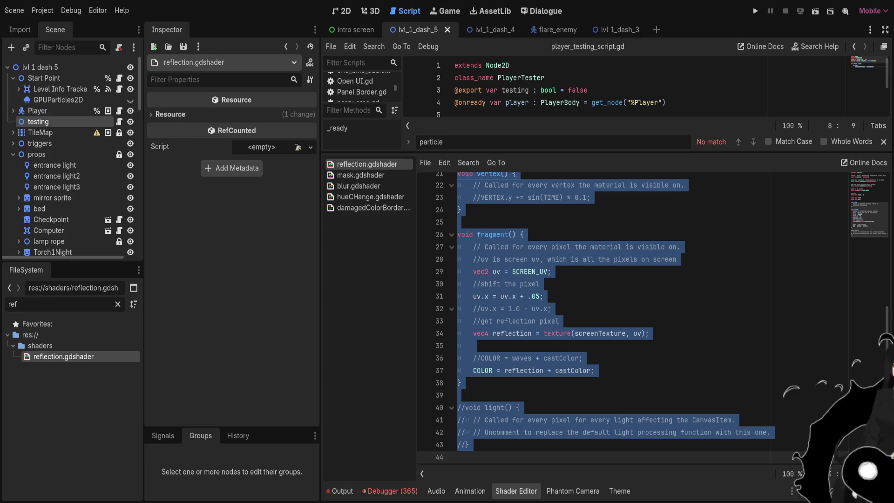
key(ctrl+F1)
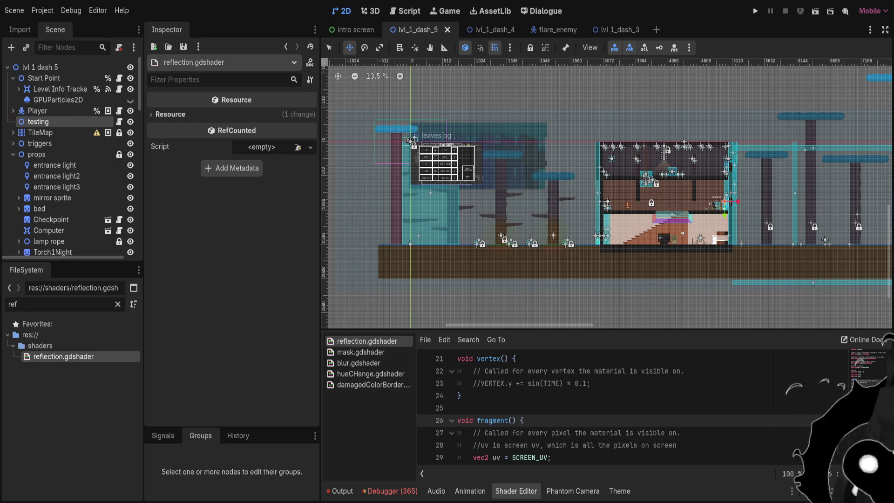
scroll(552, 235, up, 6)
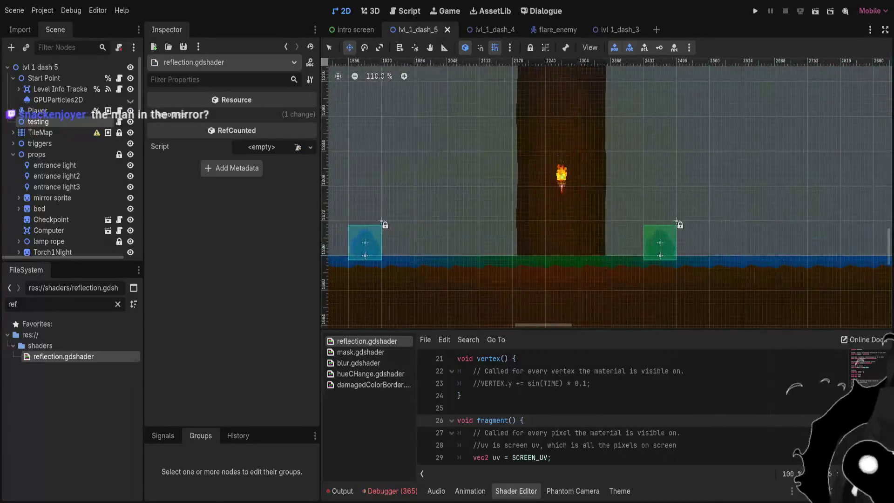
scroll(545, 153, down, 5)
scroll(548, 74, down, 5)
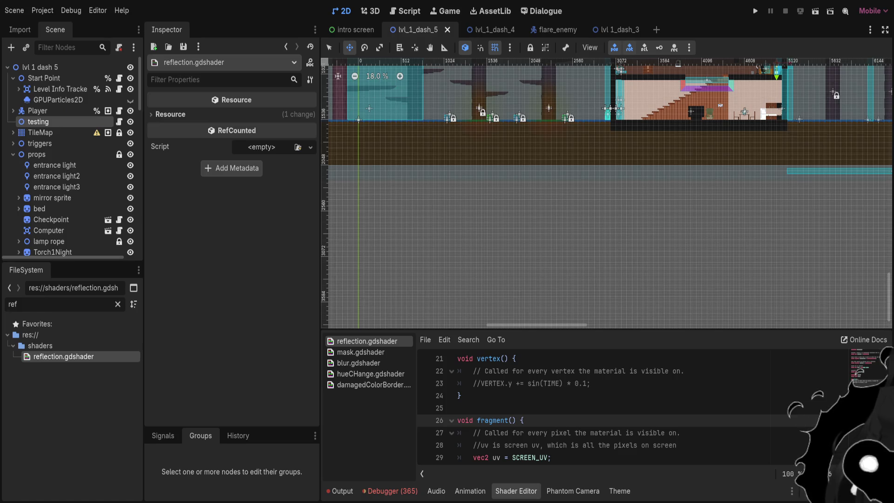
scroll(605, 196, up, 3)
scroll(605, 196, up, 4)
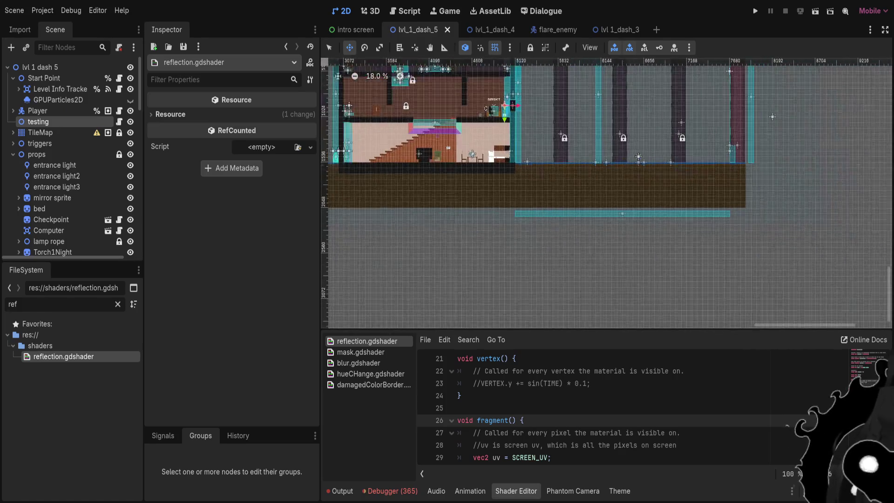
scroll(639, 169, up, 1)
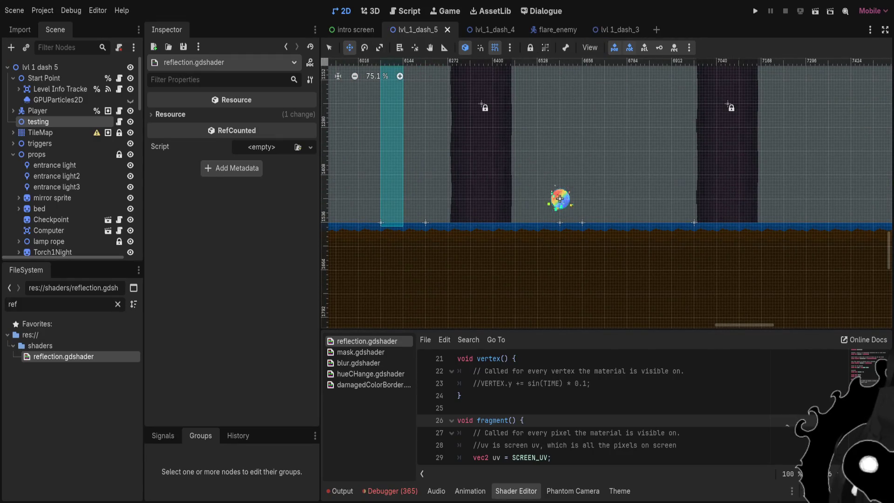
key(q)
click(560, 199)
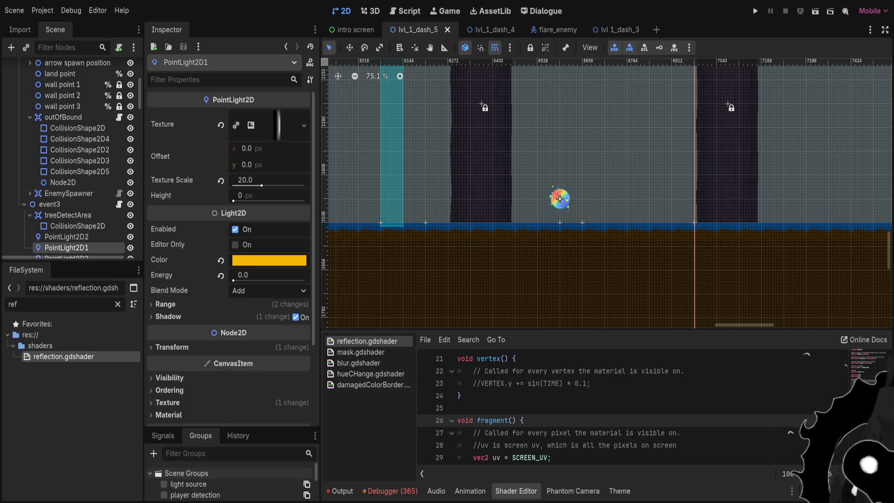
scroll(763, 163, down, 3)
scroll(688, 165, down, 3)
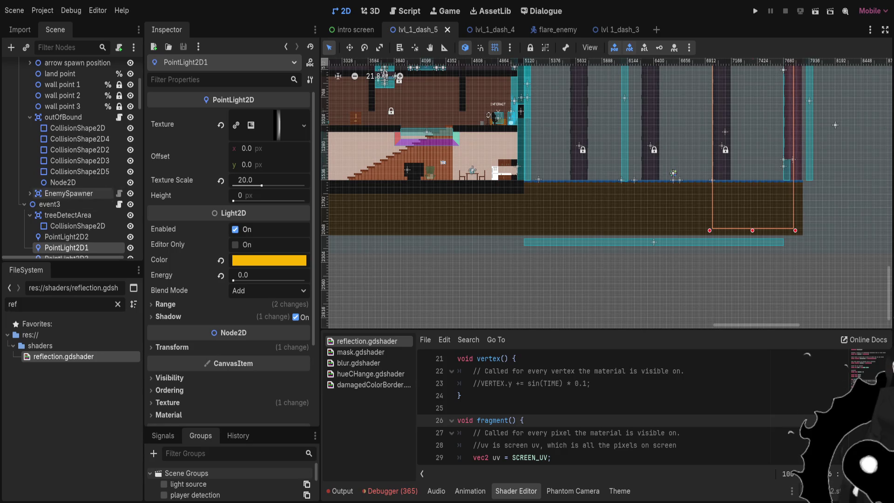
scroll(70, 193, down, 2)
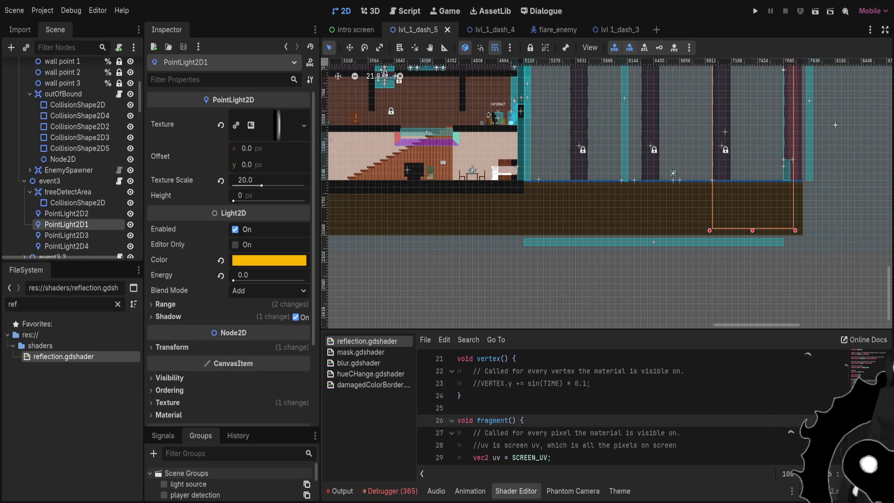
scroll(70, 193, down, 2)
scroll(551, 174, up, 3)
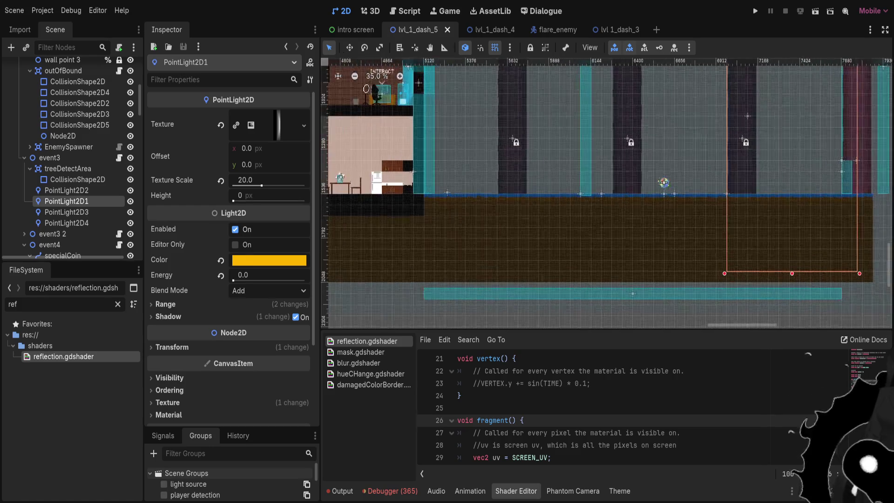
scroll(605, 193, left, 5)
scroll(605, 193, down, 1)
scroll(489, 182, up, 18)
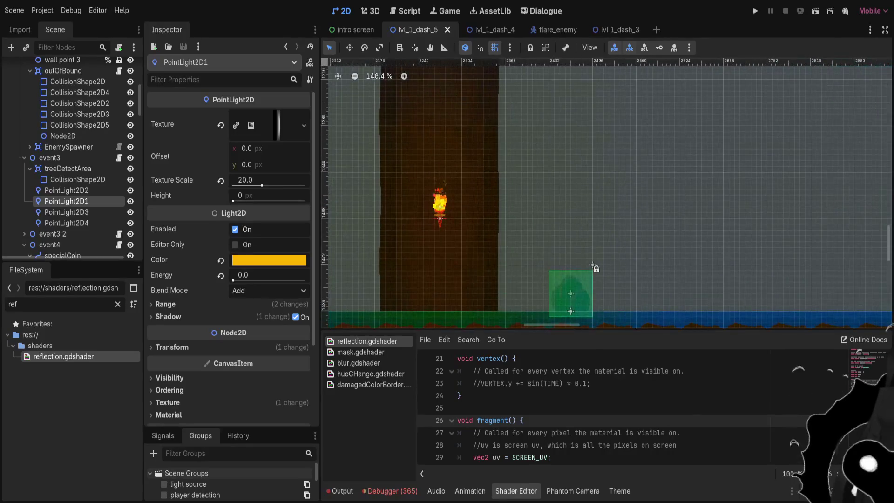
click(440, 217)
scroll(474, 202, down, 18)
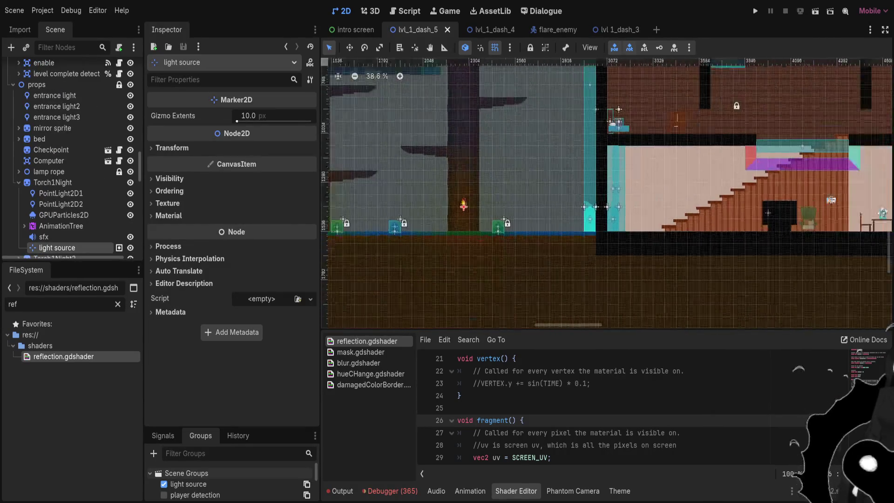
scroll(433, 200, down, 4)
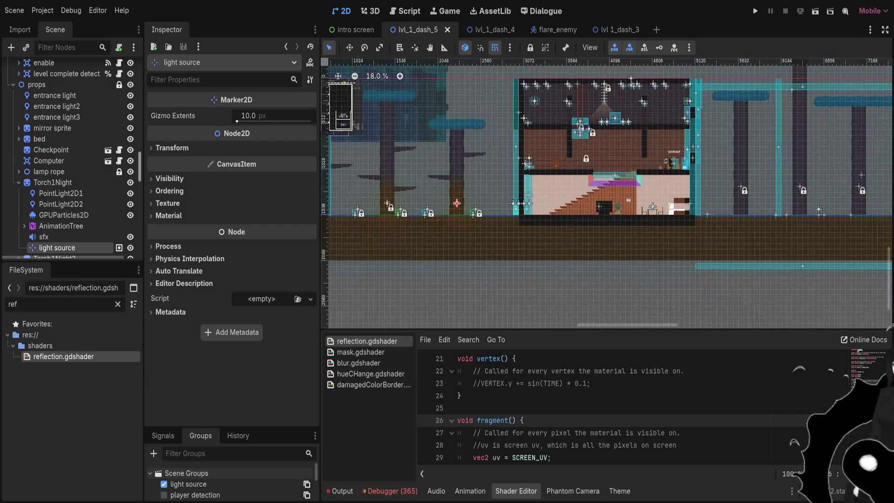
scroll(69, 158, up, 6)
scroll(69, 140, up, 3)
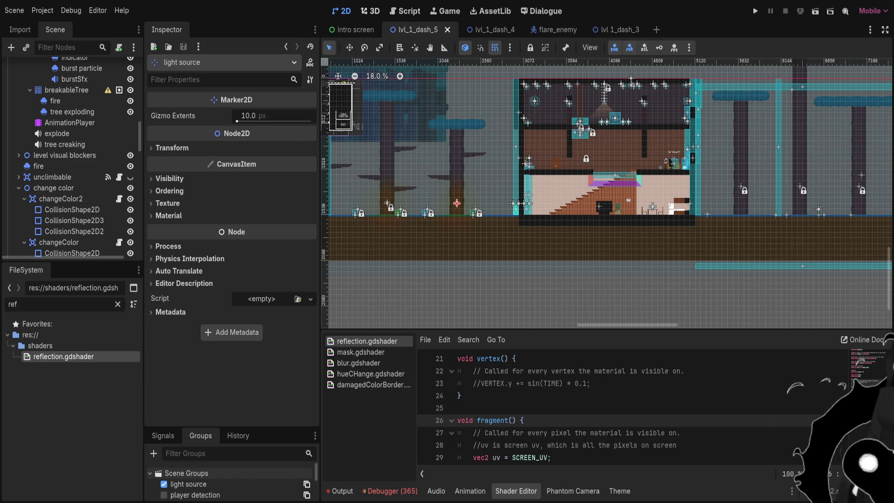
Frame the two torch trees, filter the FileSystem for 'fauna', and drag fauna.tscn into the level
mouse_move(617, 29)
key(shift+f)
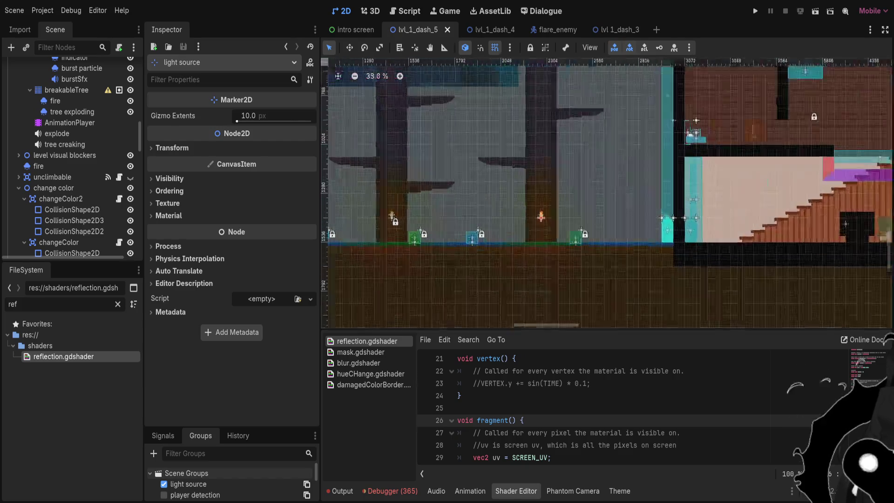
key(BackSpace)
key(BackSpace)
key(BackSpace)
text(fauna)
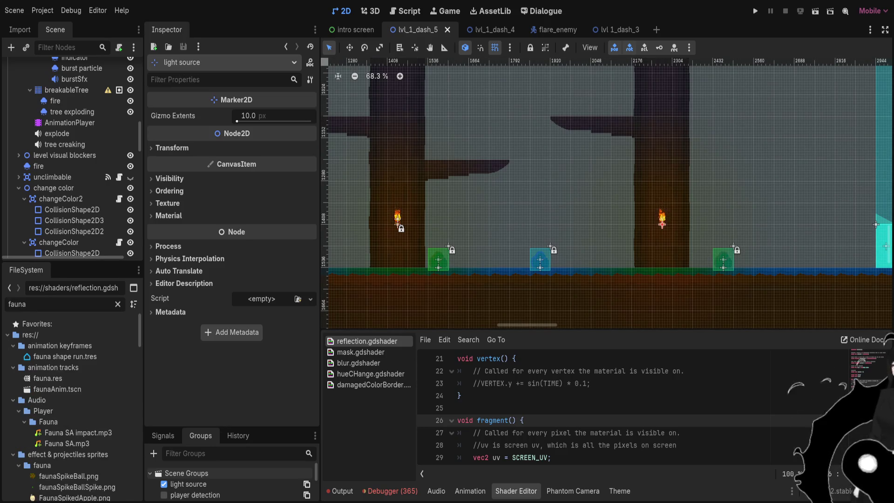
scroll(70, 373, down, 5)
scroll(70, 373, up, 10)
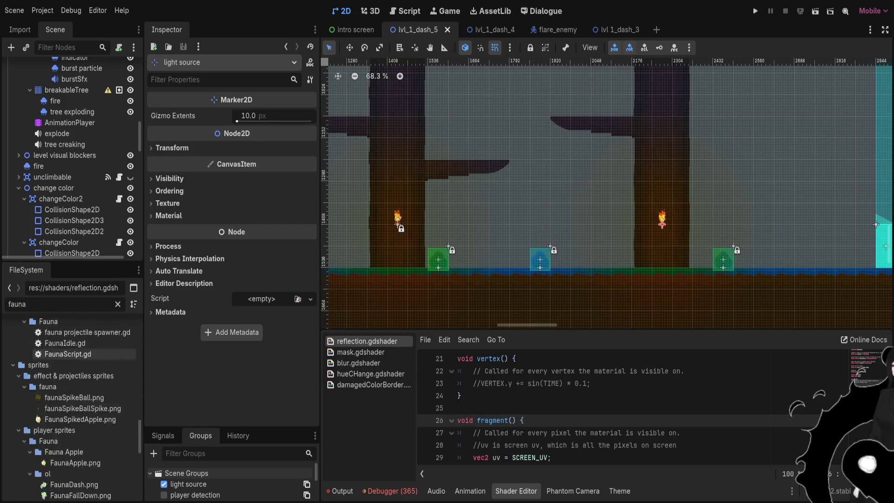
click(60, 323)
drag(61, 323, 381, 224)
Move the fauna instance up beside the props and then into the house's upper room
scroll(400, 214, up, 5)
scroll(410, 212, down, 2)
scroll(416, 198, down, 3)
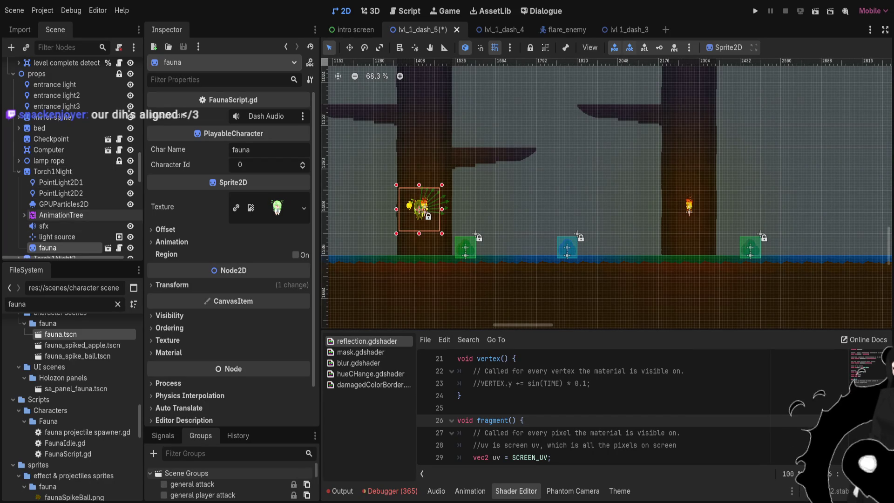
drag(48, 247, 65, 167)
scroll(347, 200, down, 6)
scroll(351, 199, down, 2)
key(e)
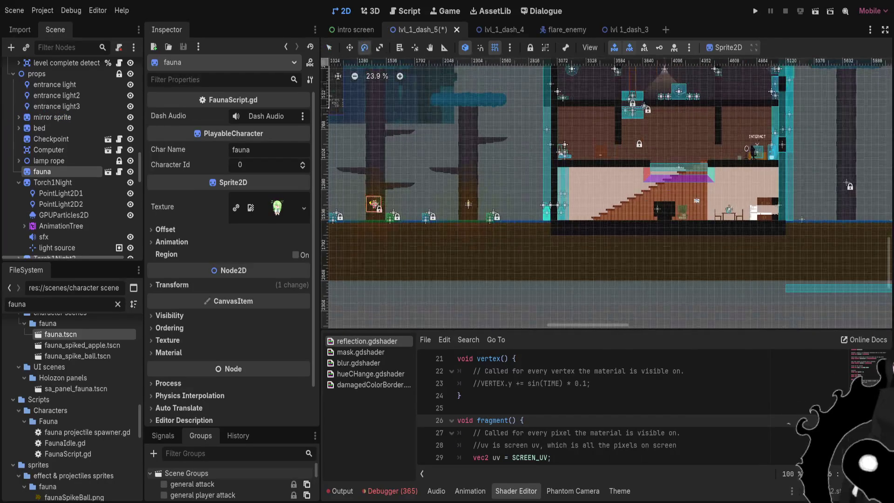
key(w)
mouse_move(373, 205)
mouse_down()
mouse_move(693, 81)
mouse_move(595, 82)
mouse_move(605, 84)
mouse_up()
Relocate the fauna instance down to the lower-left of the level
scroll(693, 81, up, 6)
scroll(605, 85, up, 10)
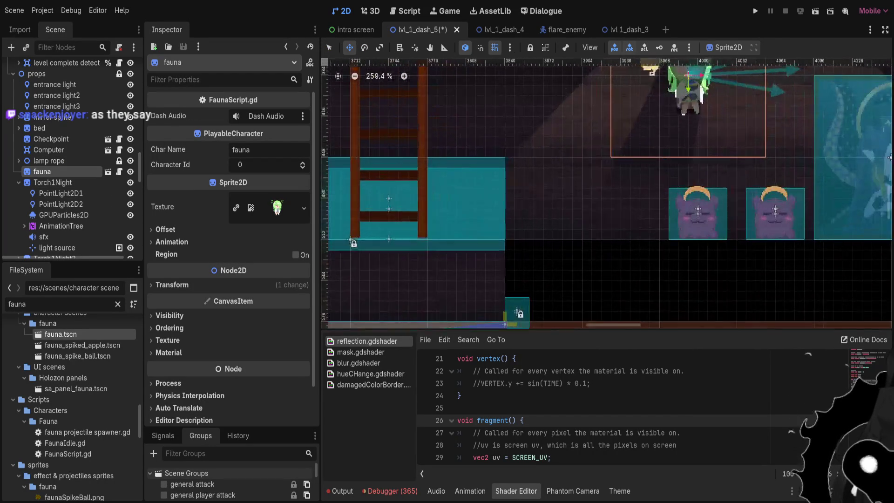
scroll(689, 261, down, 3)
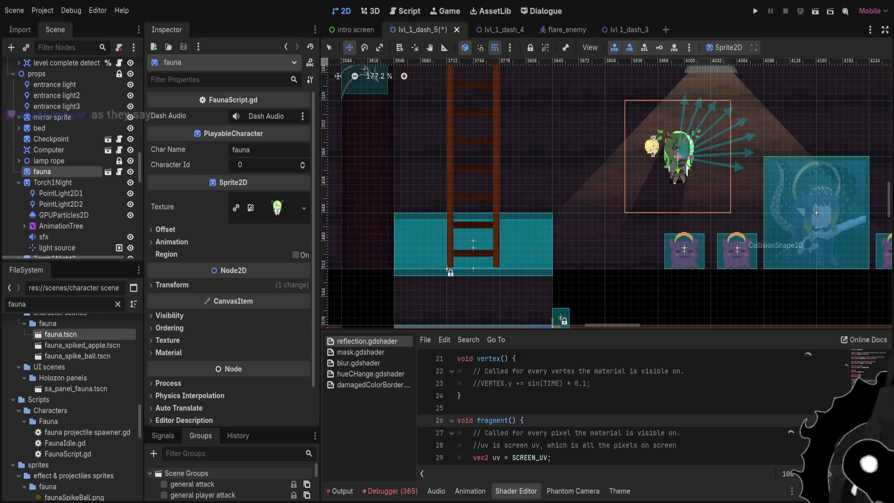
scroll(684, 215, down, 10)
mouse_move(759, 148)
mouse_down()
mouse_move(486, 260)
mouse_move(429, 280)
mouse_move(425, 263)
mouse_move(393, 287)
mouse_up()
scroll(486, 259, up, 4)
scroll(419, 269, up, 4)
scroll(394, 287, down, 5)
scroll(496, 260, up, 8)
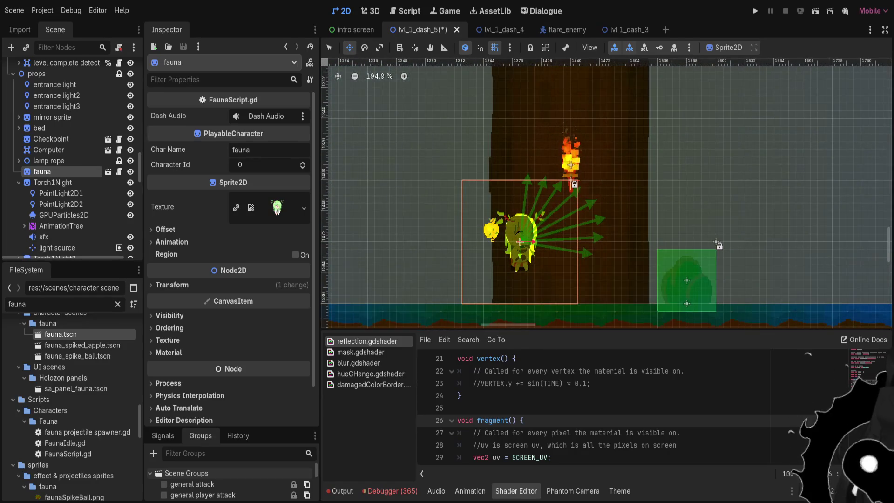
Change the FileSystem filter to 'fire' and drag a fire instance left of the tree trunk
double_click(17, 304)
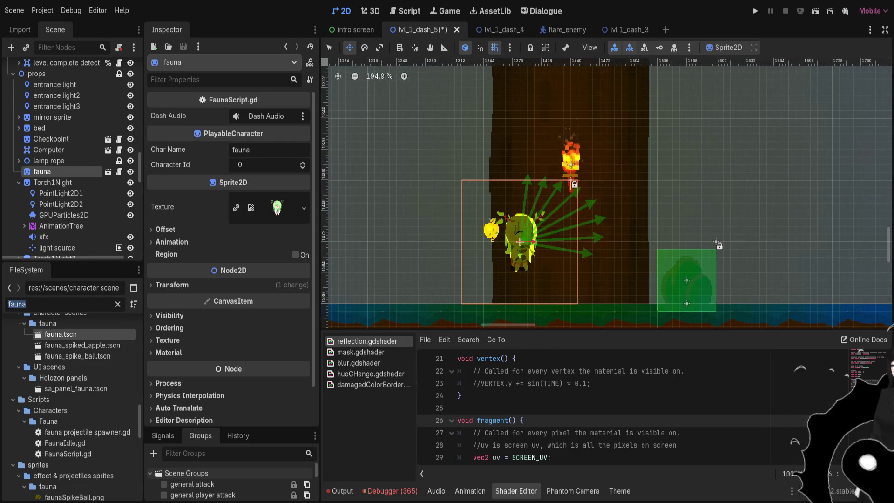
text(fu)
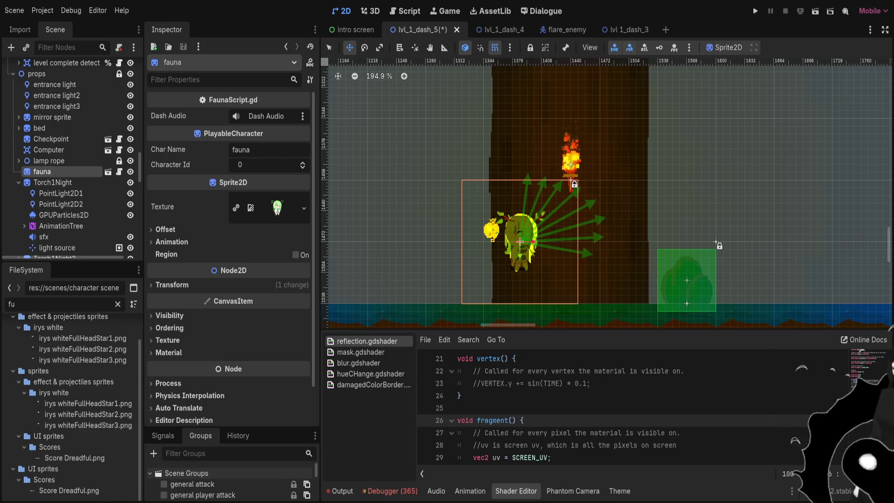
scroll(70, 401, up, 2)
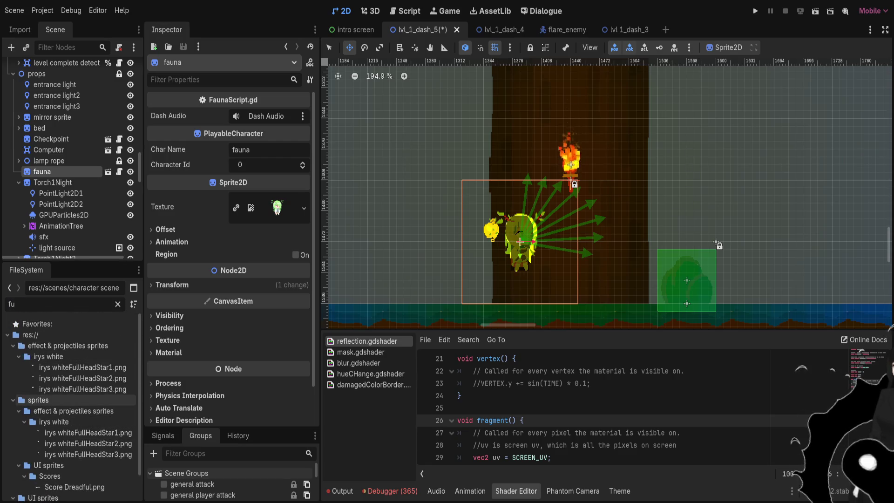
key(BackSpace)
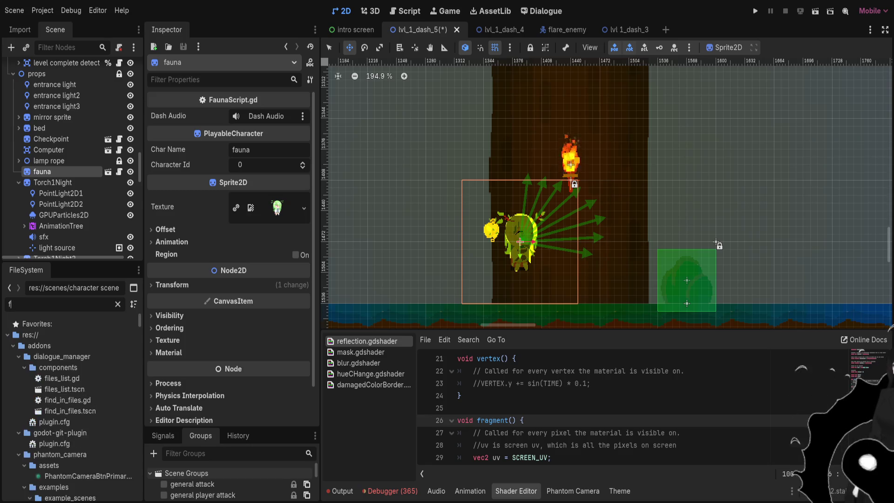
text(ire)
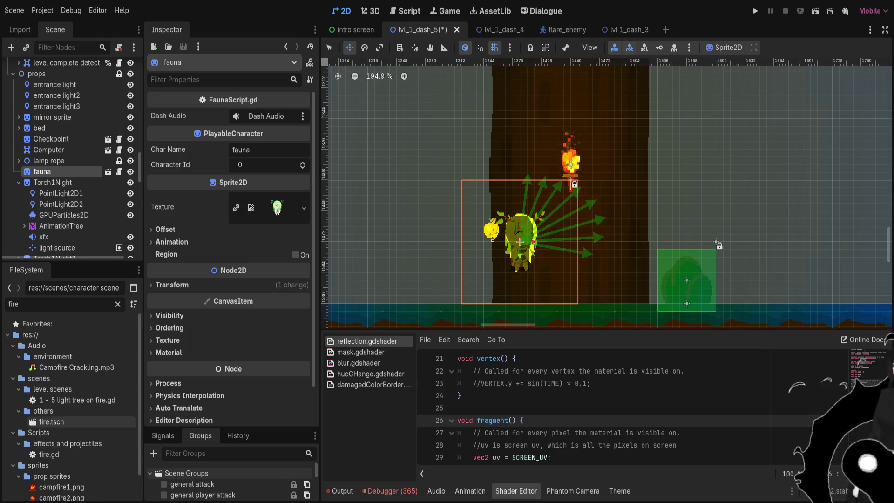
mouse_move(52, 421)
mouse_down()
mouse_move(391, 282)
mouse_move(391, 224)
mouse_move(419, 210)
mouse_move(474, 190)
mouse_move(511, 197)
mouse_move(494, 219)
mouse_move(490, 268)
mouse_move(466, 222)
mouse_move(492, 230)
mouse_move(492, 249)
mouse_move(522, 255)
mouse_move(549, 251)
mouse_move(540, 240)
mouse_move(558, 228)
mouse_move(471, 219)
mouse_move(409, 280)
mouse_move(415, 229)
mouse_move(386, 231)
mouse_up()
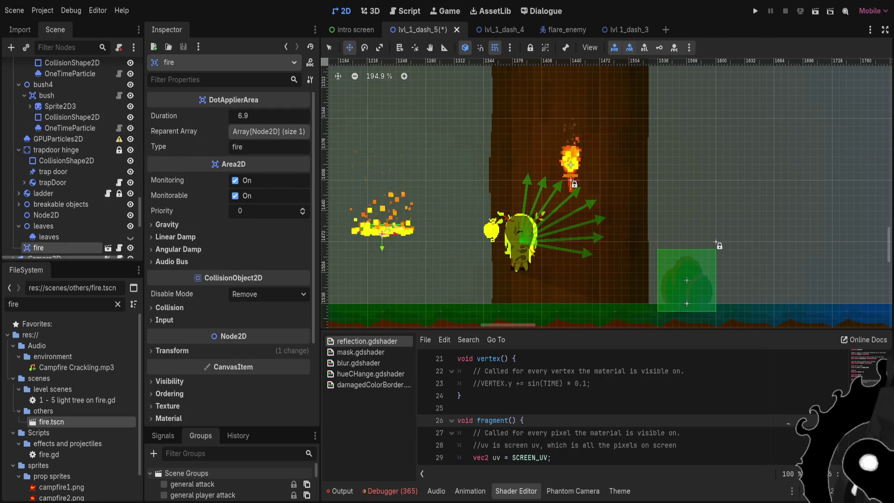
Open the fire instance's own scene and step down through its nodes to PointLight2D2
click(108, 247)
key(Down)
key(Down)
key(Down)
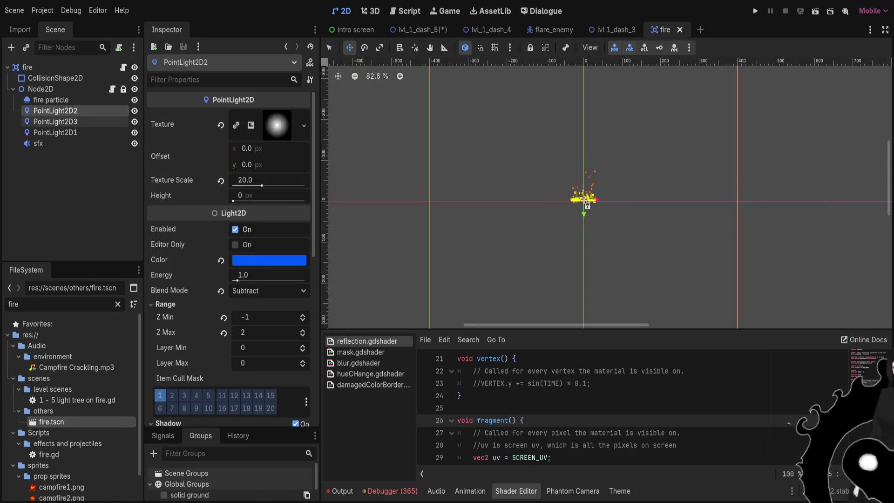
Filter the FileSystem for 'torch' and open the torch_1.tscn scene
click(56, 122)
double_click(13, 304)
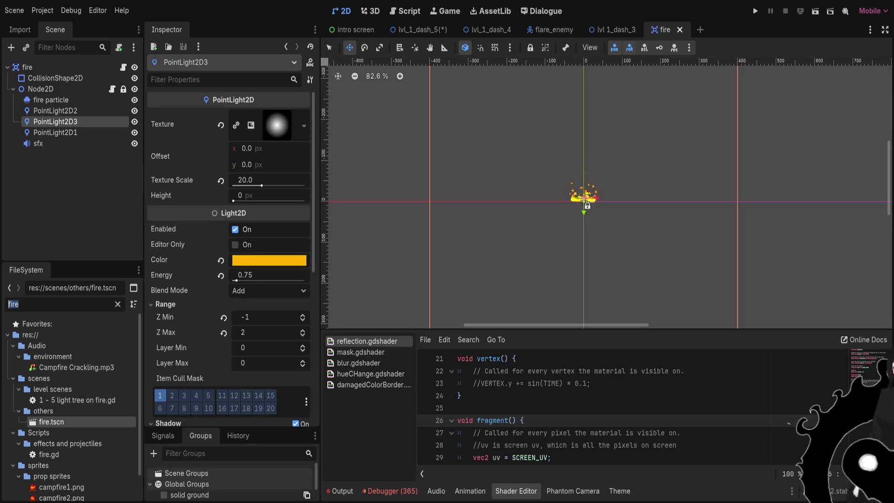
text(torch)
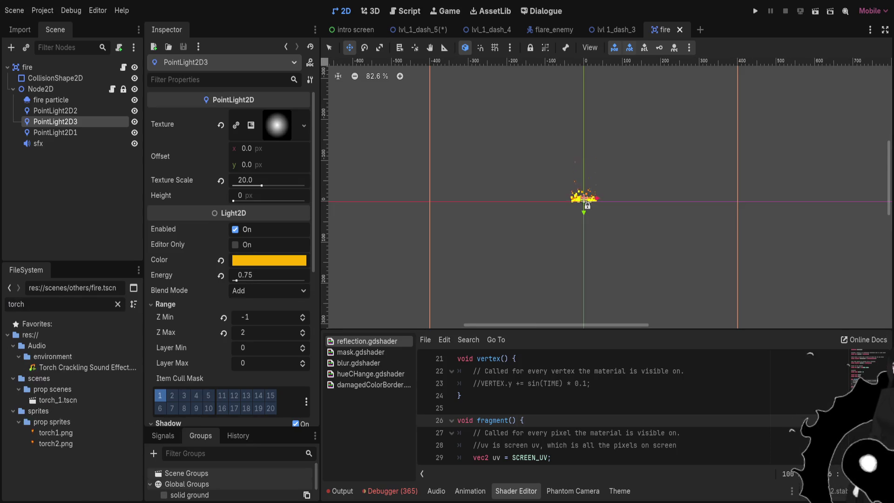
click(58, 400)
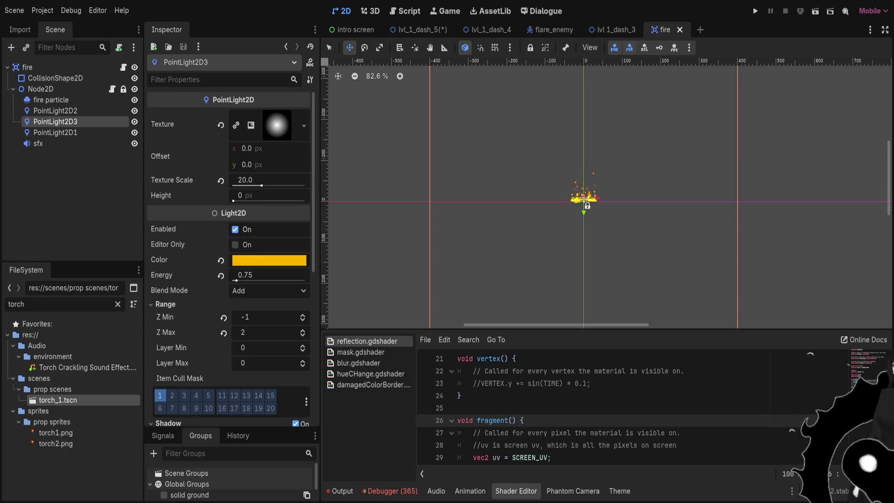
double_click(57, 400)
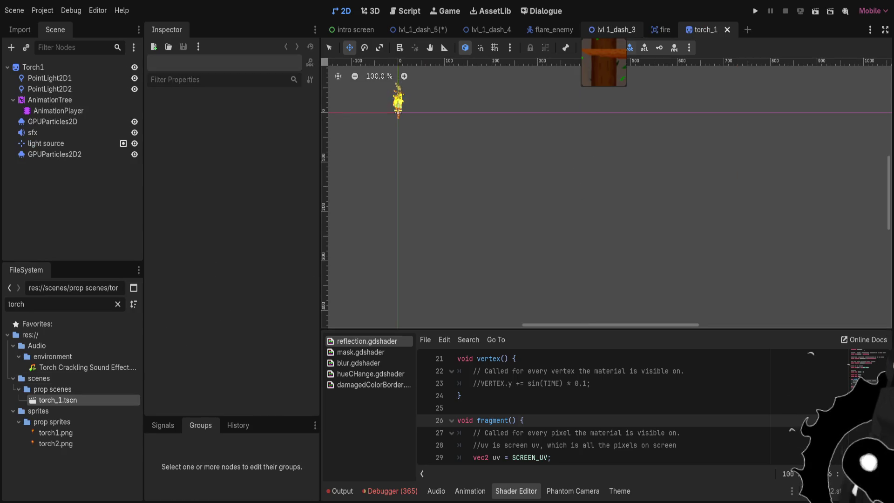
Compare fire's three PointLight2D settings against torch_1's PointLight2D1 and PointLight2D2
click(661, 29)
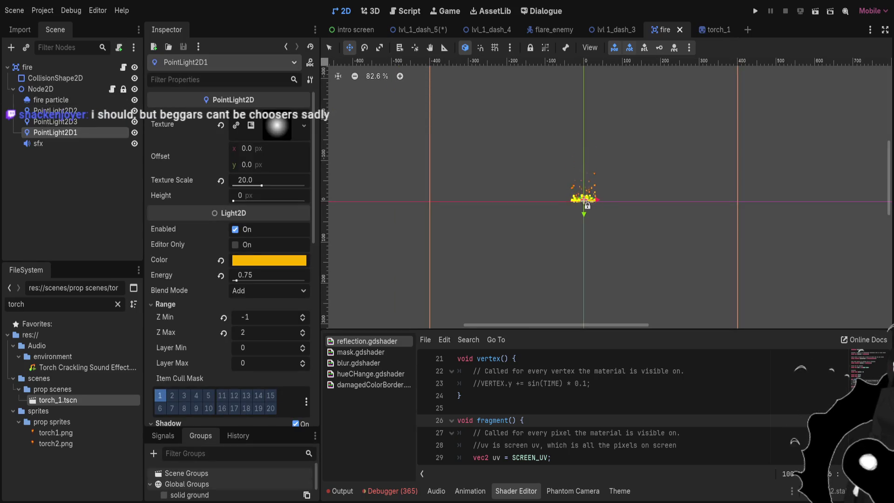
click(55, 132)
click(55, 121)
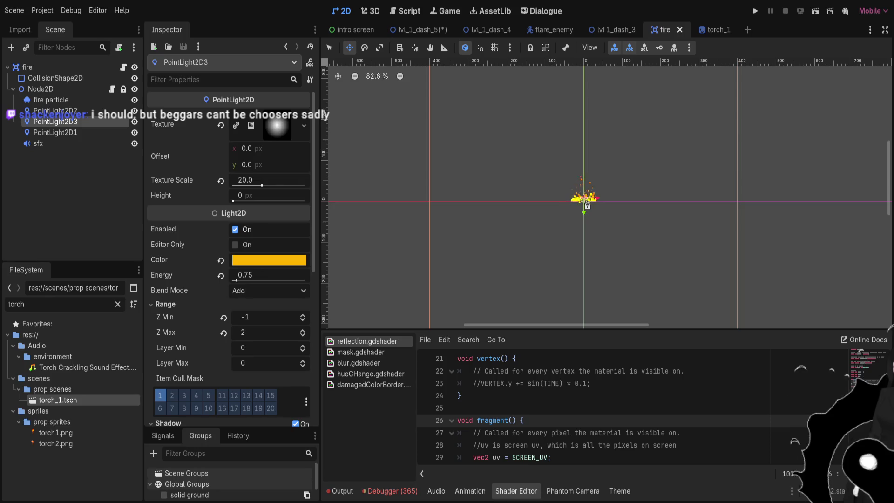
click(55, 110)
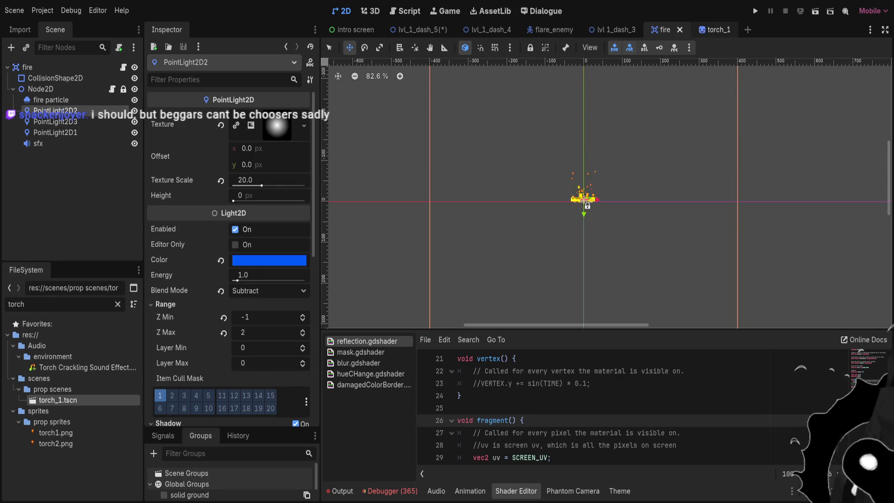
click(708, 30)
click(50, 88)
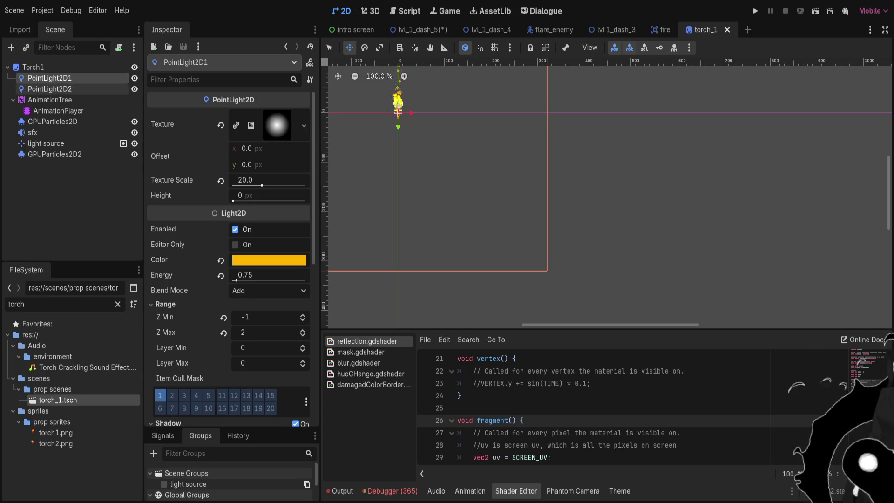
scroll(228, 260, down, 2)
scroll(228, 260, down, 2)
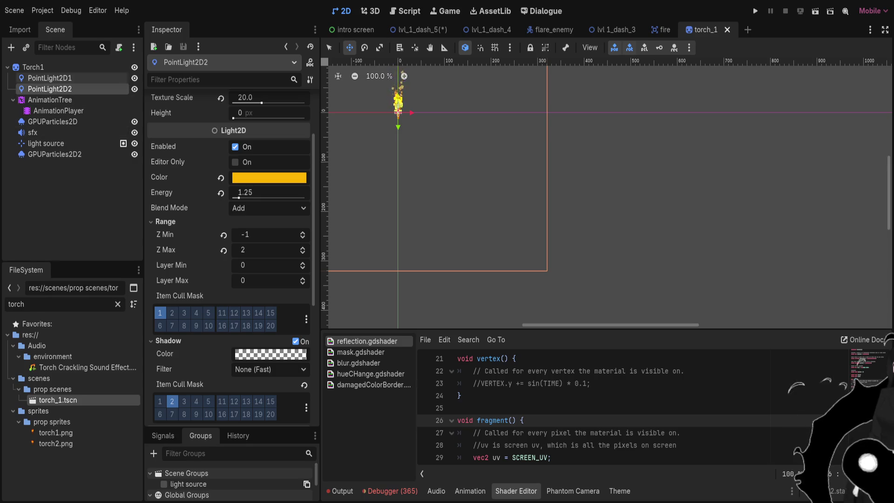
click(49, 77)
scroll(228, 261, down, 8)
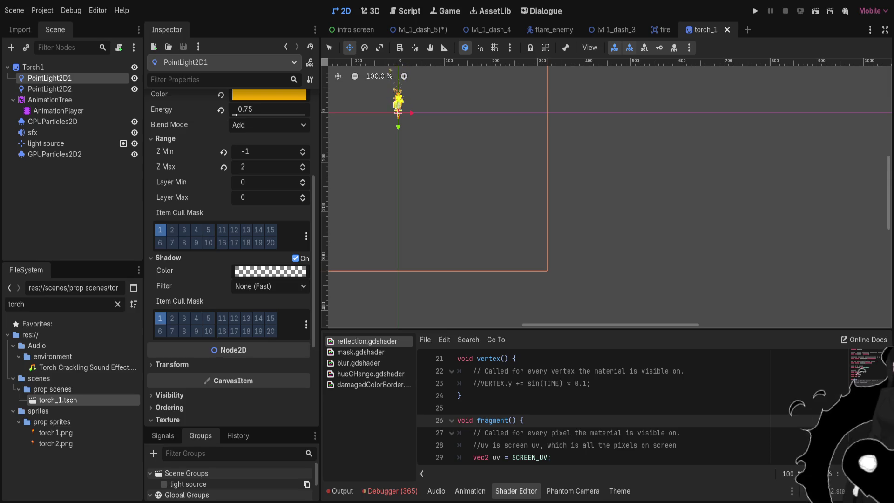
click(50, 88)
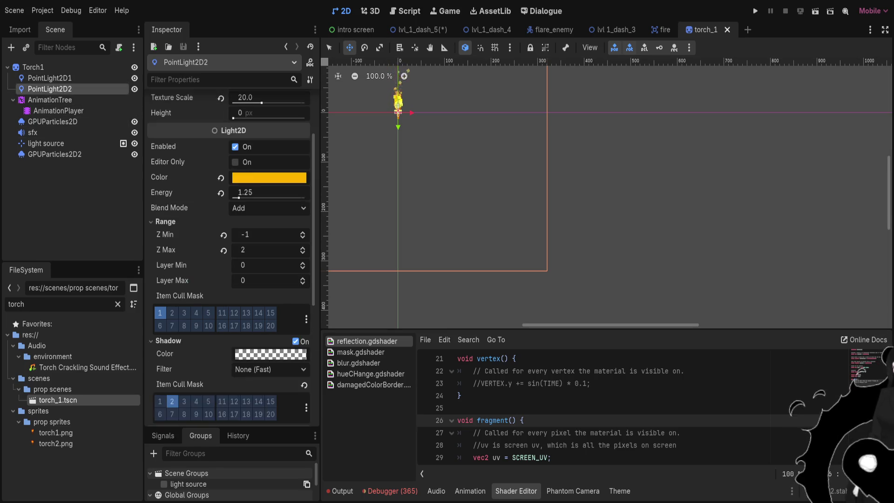
scroll(228, 256, down, 2)
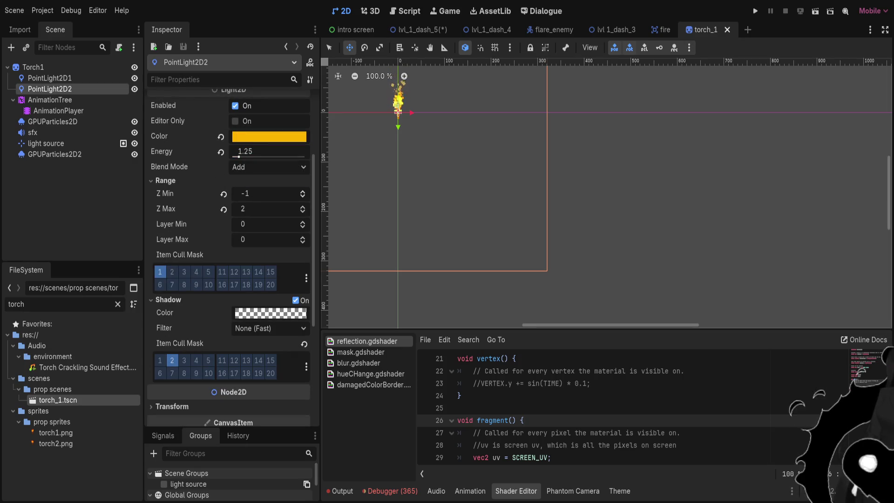
Recheck fire's PointLight2D1 and PointLight2D3 settings, then go back to lvl_1_dash_5
click(661, 29)
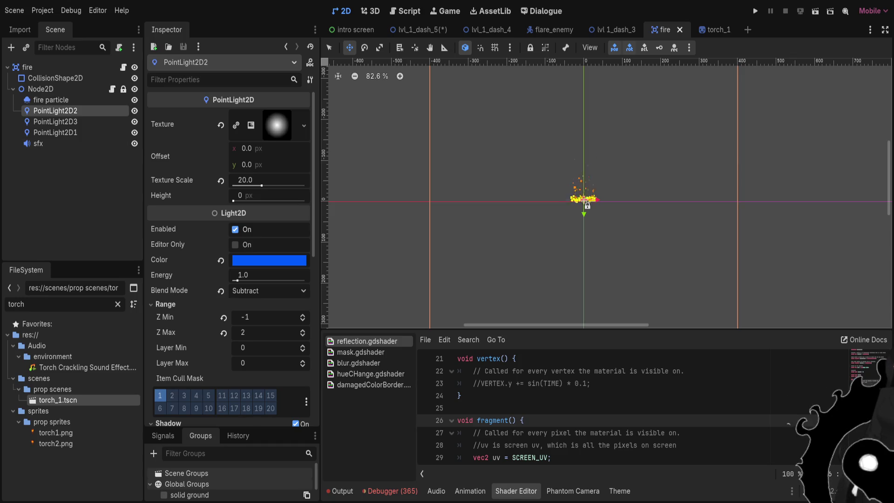
scroll(228, 256, down, 5)
click(55, 122)
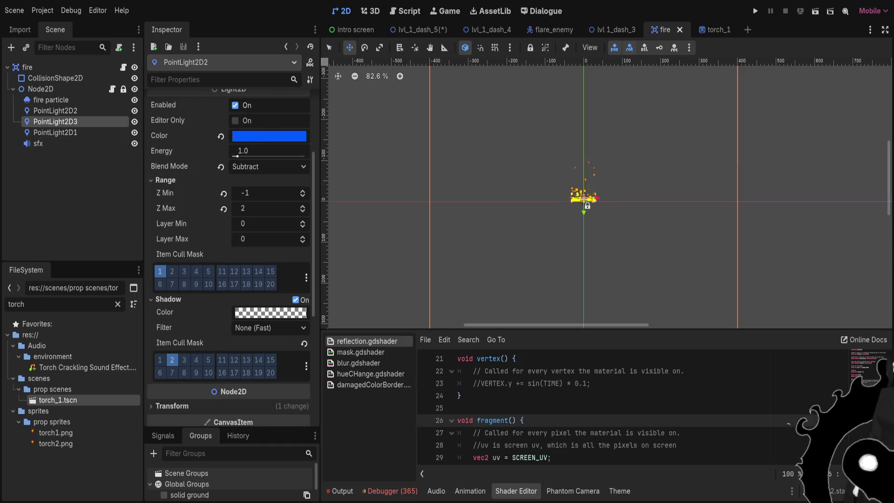
click(54, 132)
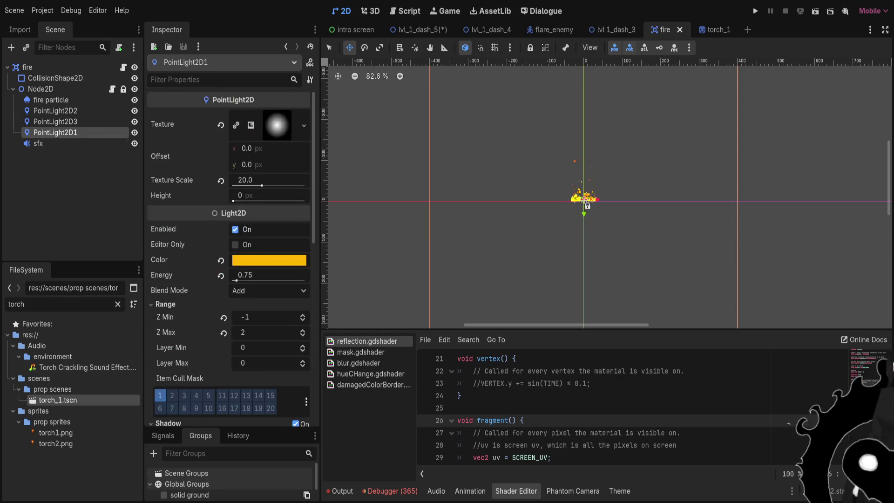
scroll(228, 256, down, 3)
scroll(228, 256, up, 1)
click(54, 122)
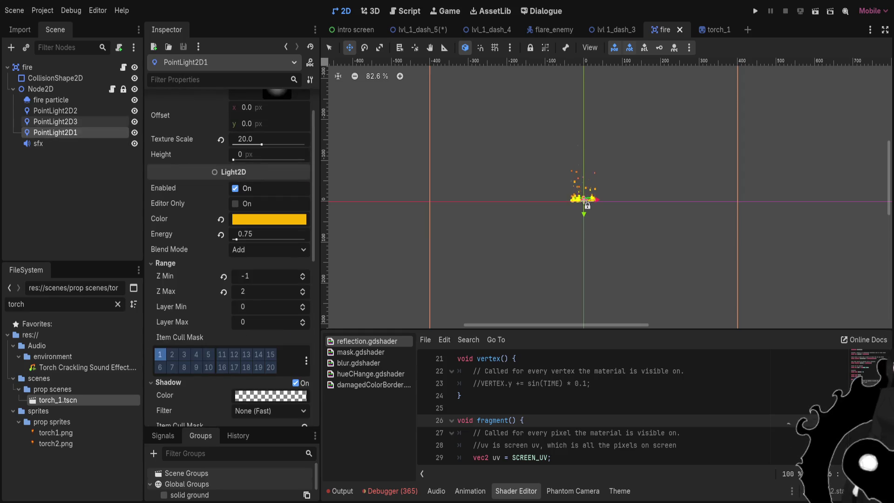
scroll(228, 256, up, 4)
scroll(228, 256, down, 5)
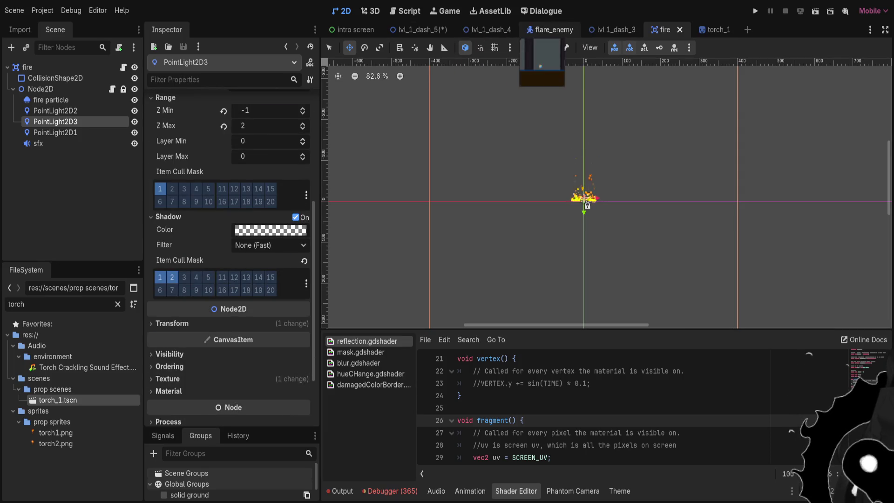
click(416, 29)
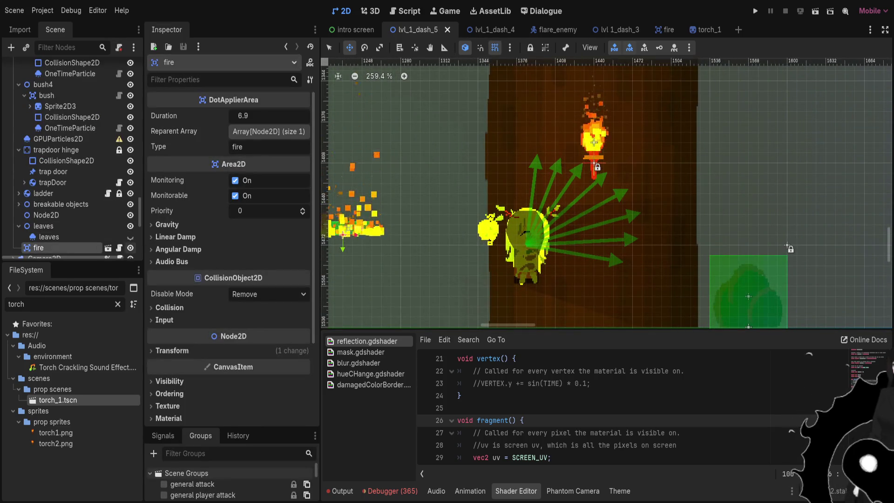
click(131, 247)
click(717, 29)
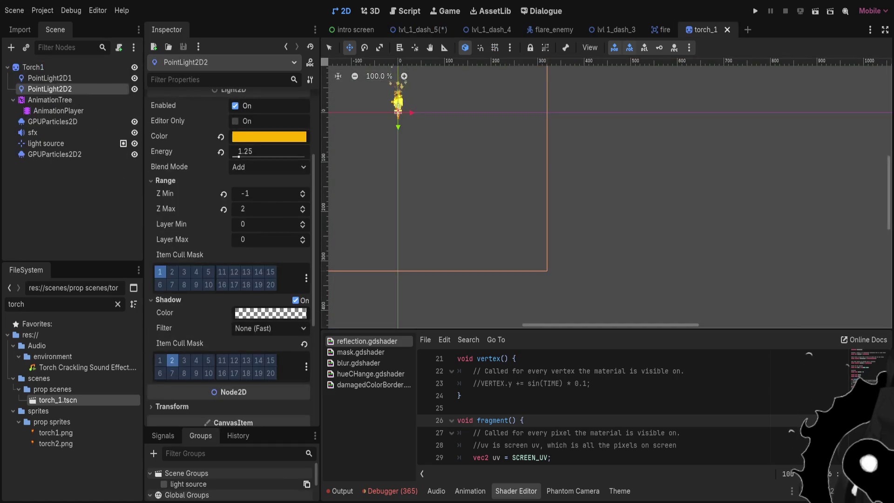
click(160, 359)
key(ctrl+s)
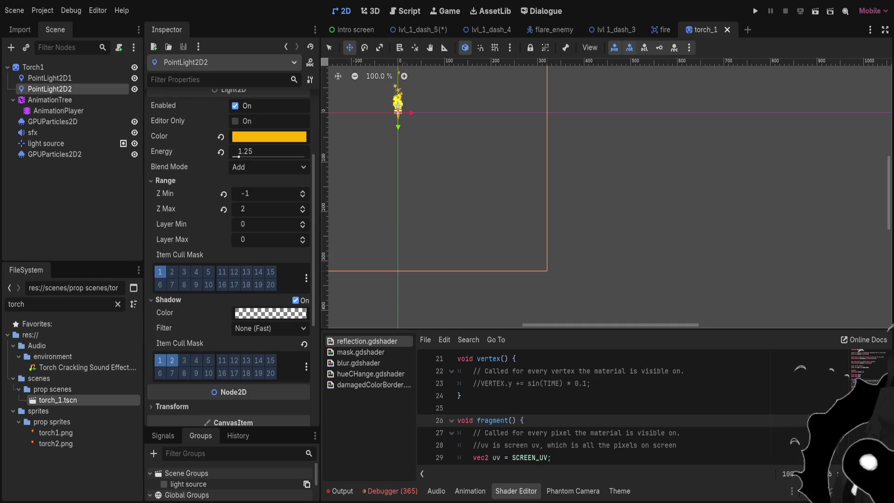
click(417, 29)
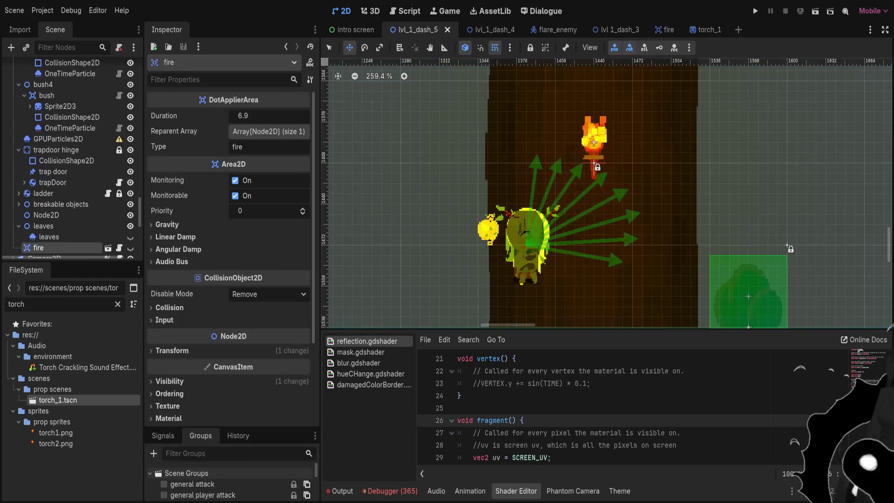
scroll(526, 221, up, 5)
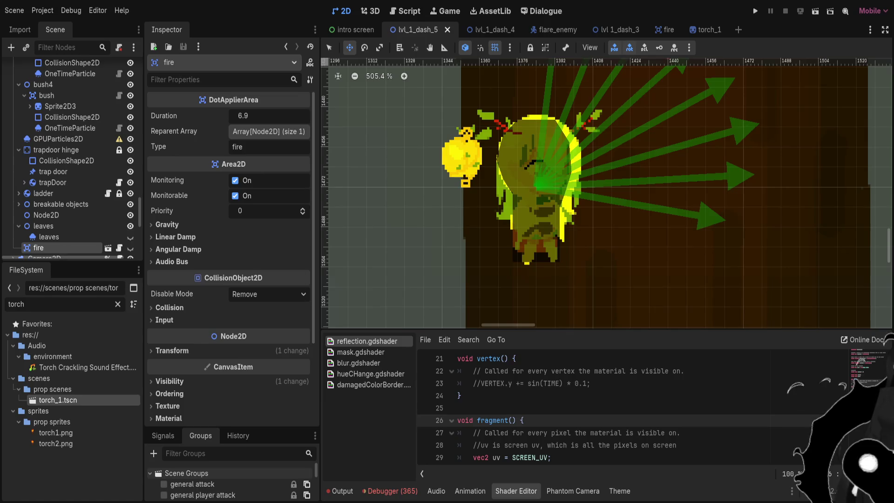
scroll(70, 171, down, 2)
scroll(70, 162, up, 3)
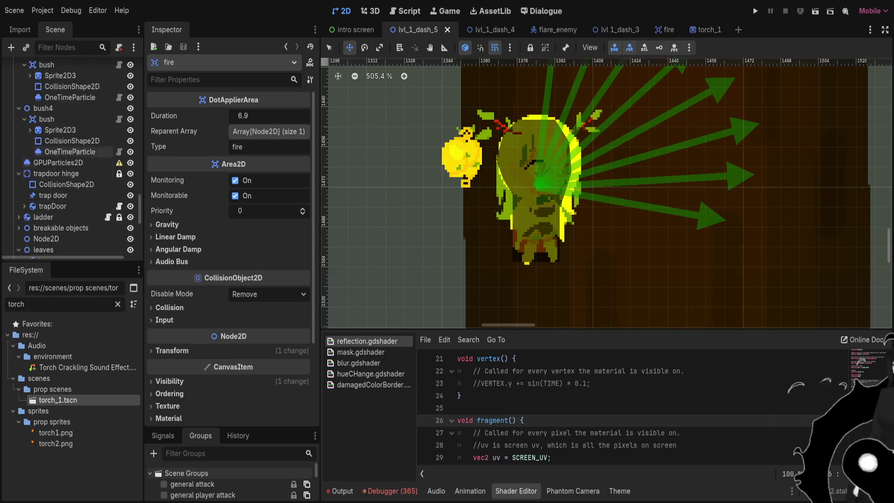
scroll(70, 162, up, 3)
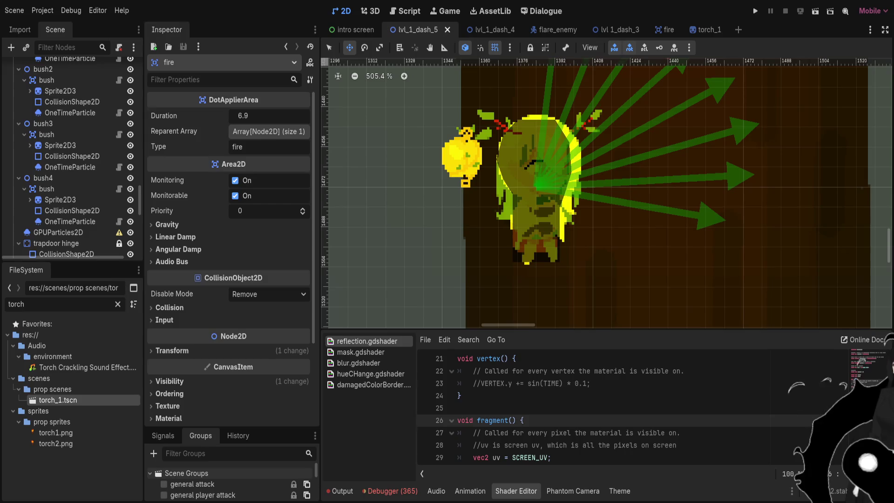
scroll(70, 162, down, 8)
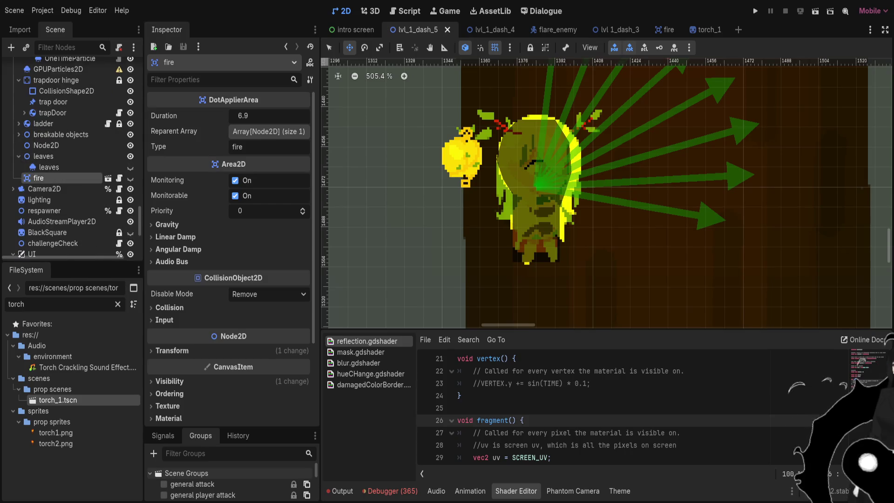
scroll(70, 119, down, 2)
scroll(69, 119, up, 6)
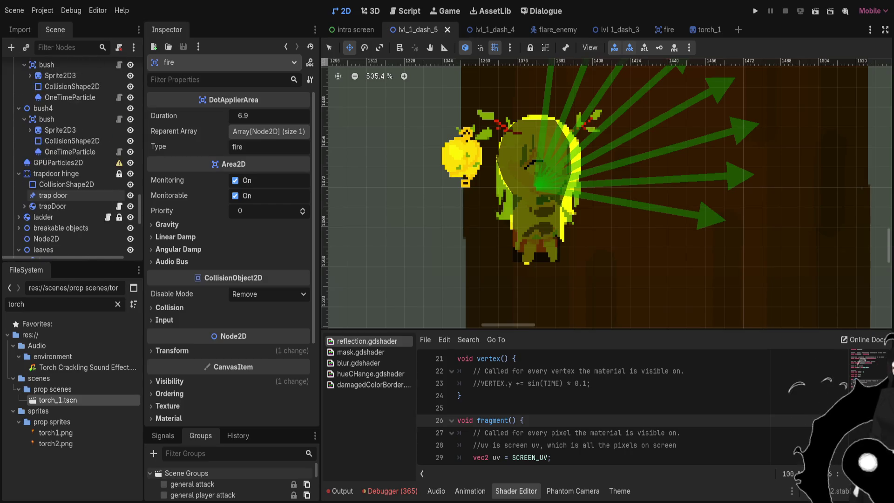
scroll(70, 116, up, 4)
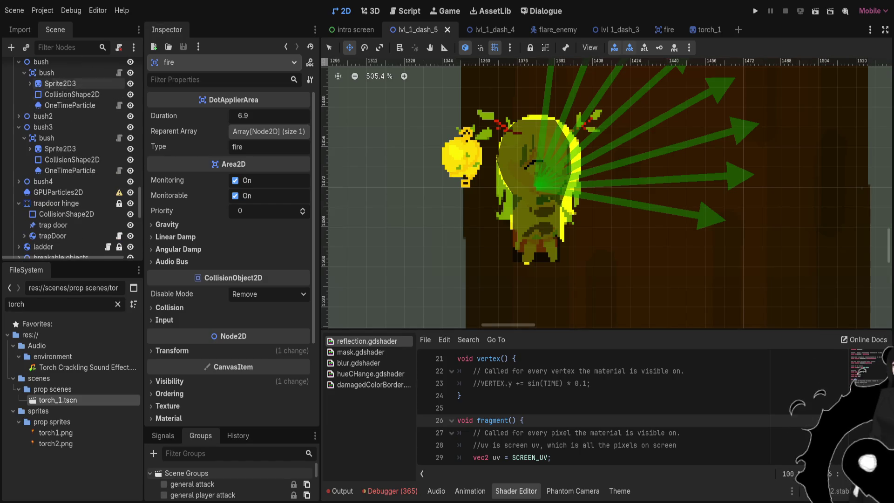
scroll(70, 133, up, 5)
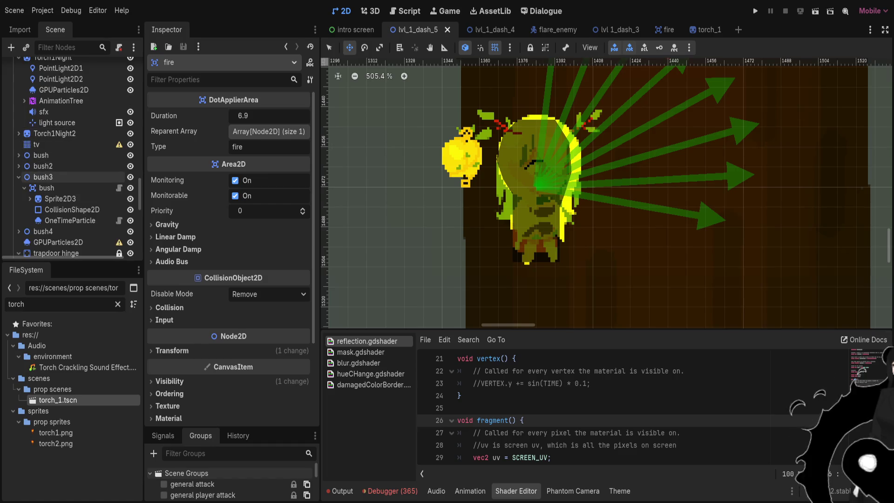
click(18, 177)
scroll(70, 154, down, 5)
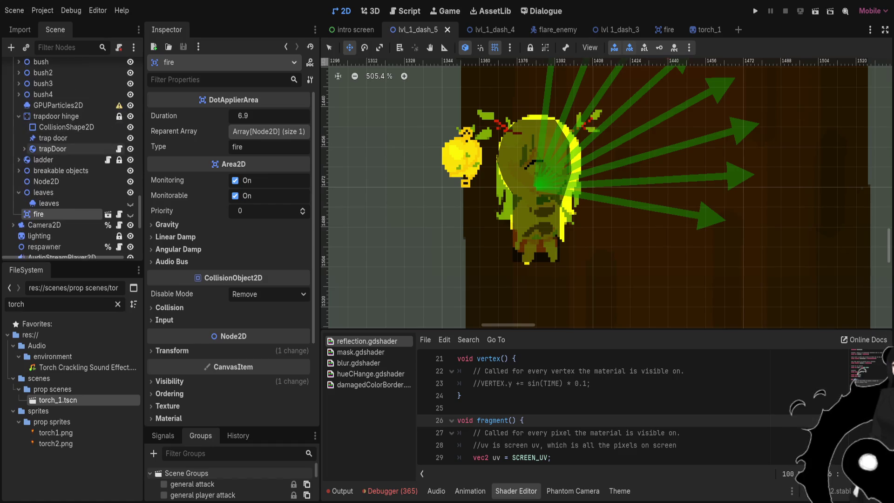
scroll(70, 148, down, 2)
scroll(70, 186, up, 6)
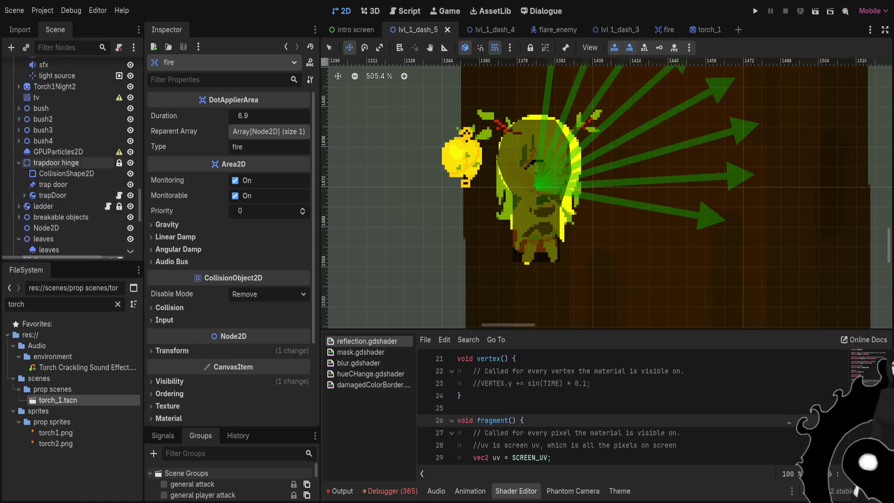
scroll(70, 186, up, 3)
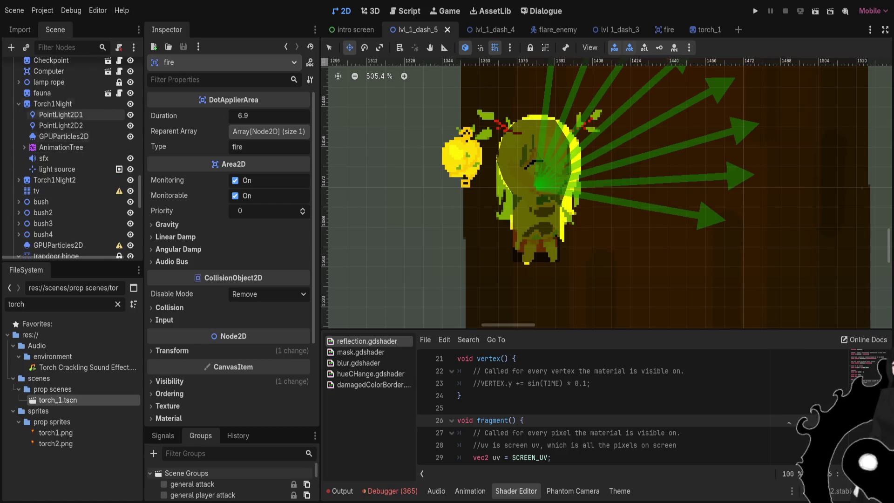
mouse_move(47, 93)
mouse_down()
mouse_move(60, 257)
mouse_move(60, 141)
mouse_move(62, 159)
mouse_move(47, 145)
mouse_up()
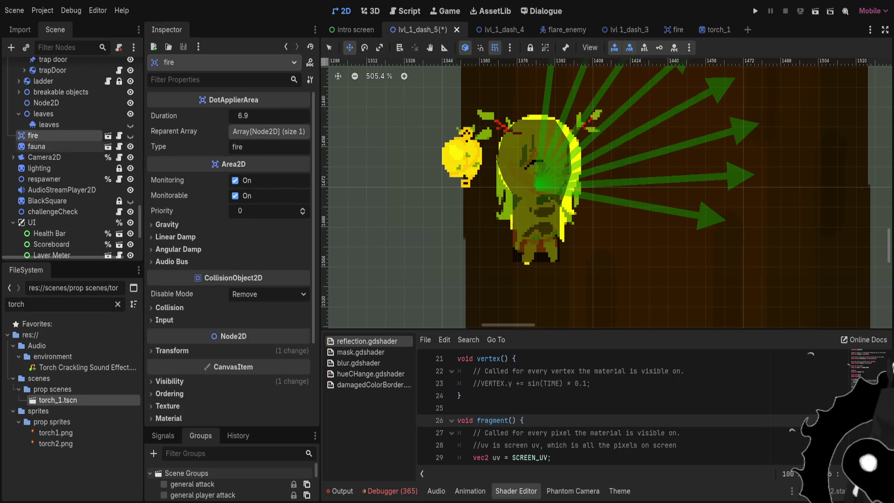
Enable shadow item cull mask layer 2 on torch_1's PointLight2D1
click(47, 146)
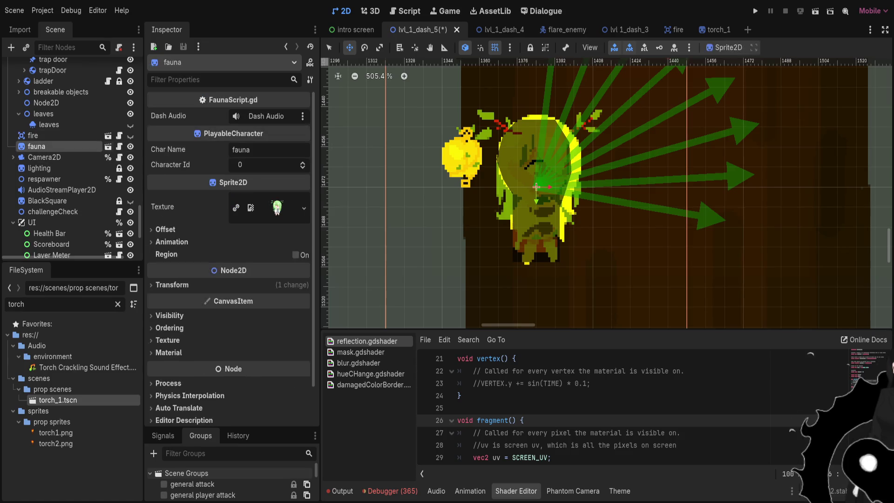
click(715, 29)
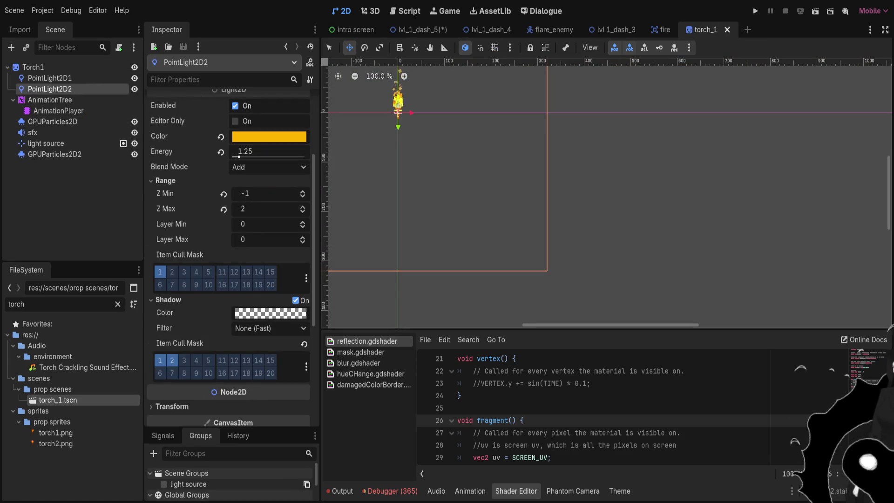
click(49, 77)
click(172, 318)
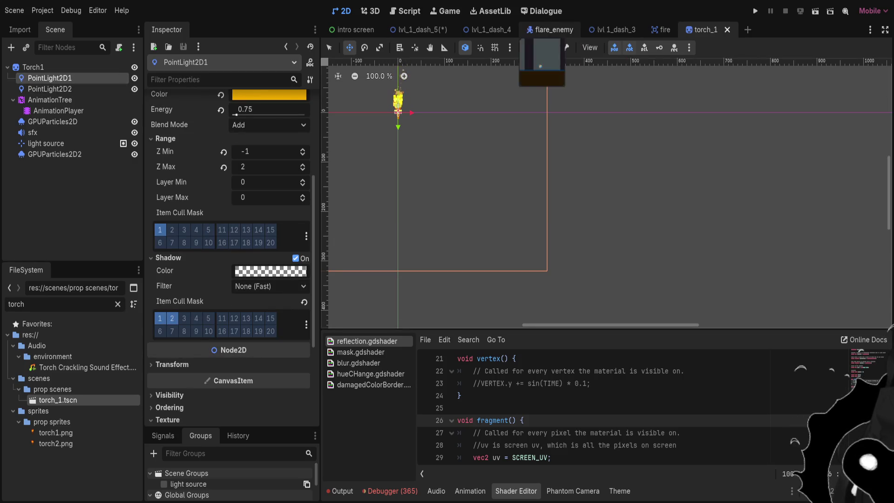
Nudge the fauna instance up and to the right in lvl_1_dash_5
click(417, 29)
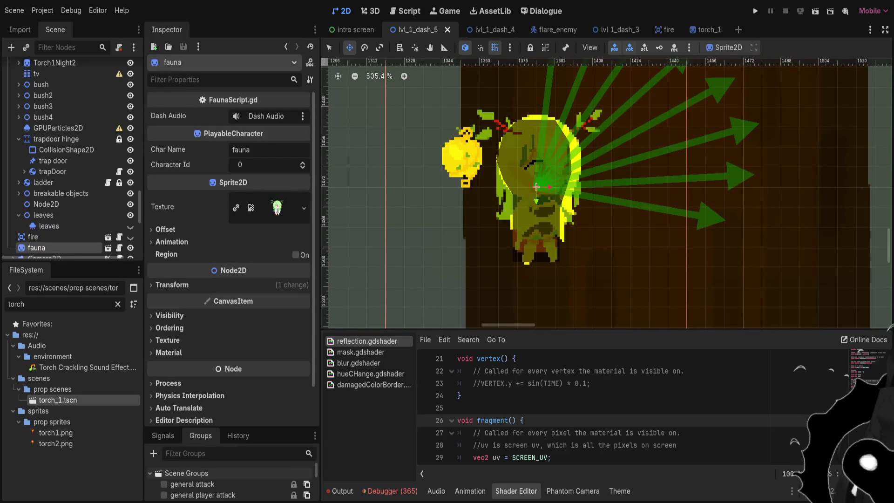
scroll(579, 100, down, 4)
mouse_move(579, 100)
mouse_down()
mouse_move(657, 75)
mouse_move(605, 88)
mouse_up()
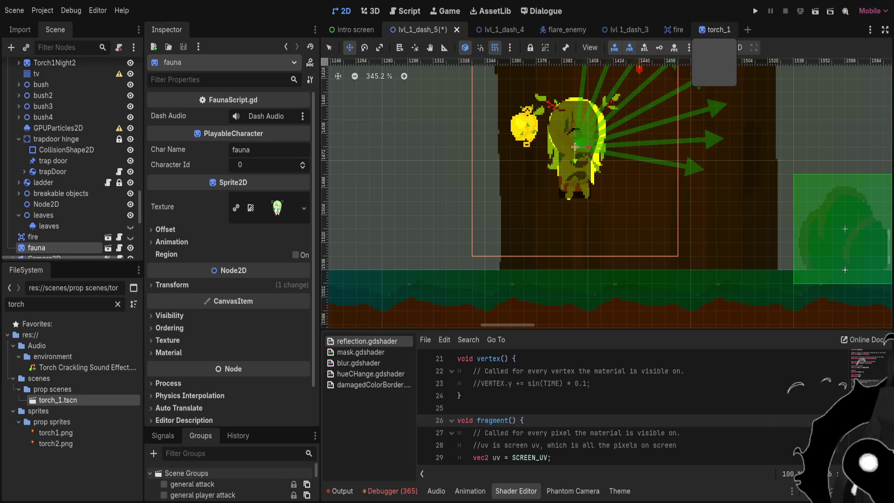
click(674, 30)
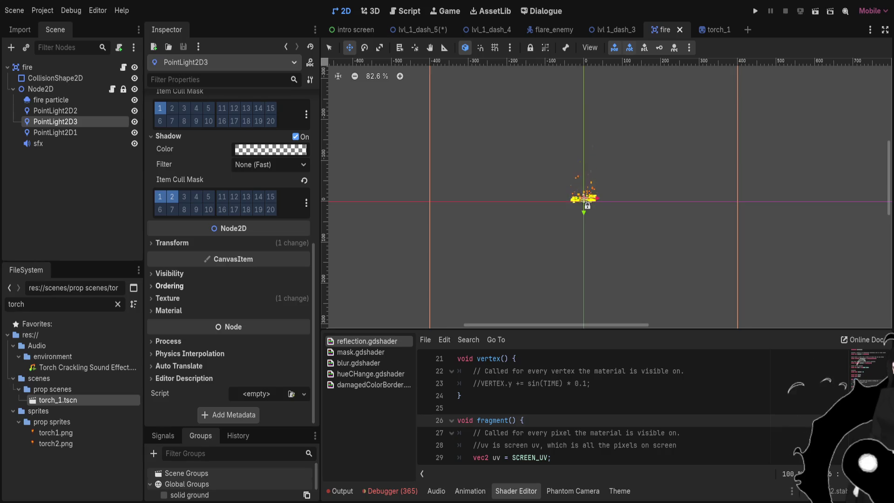
Select all three PointLight2D nodes in the fire scene to copy them
click(169, 285)
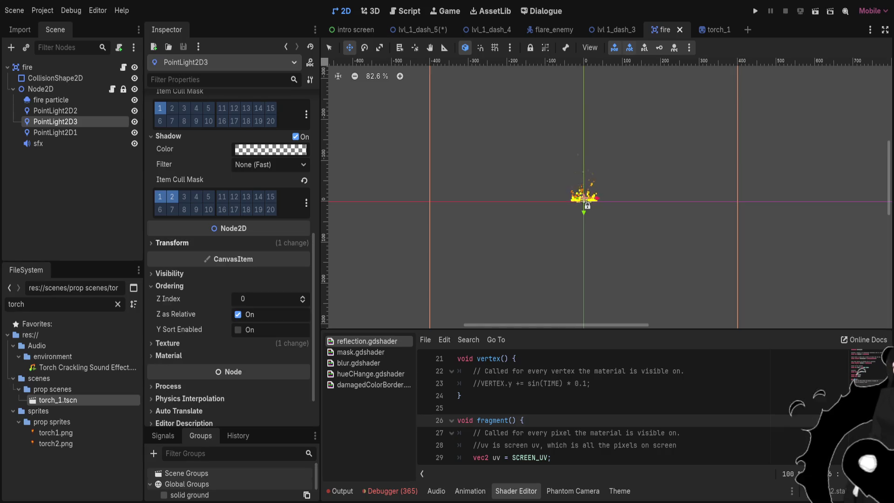
scroll(179, 242, up, 3)
scroll(228, 256, up, 3)
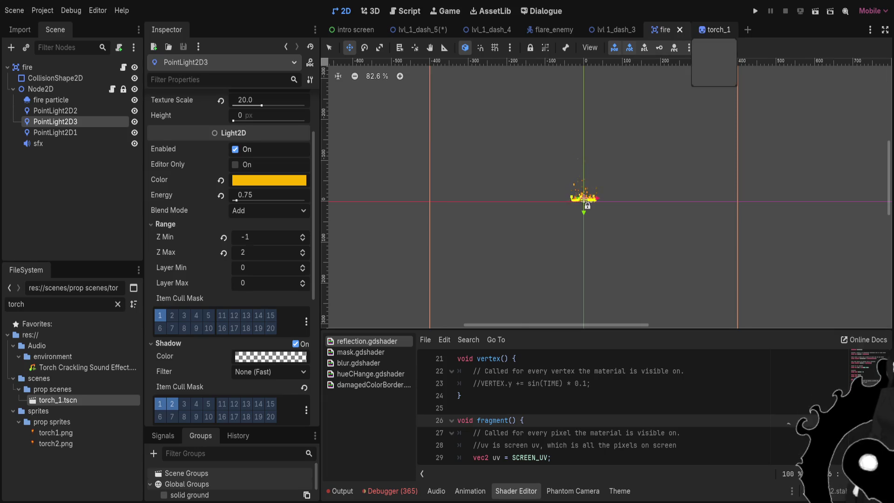
click(715, 30)
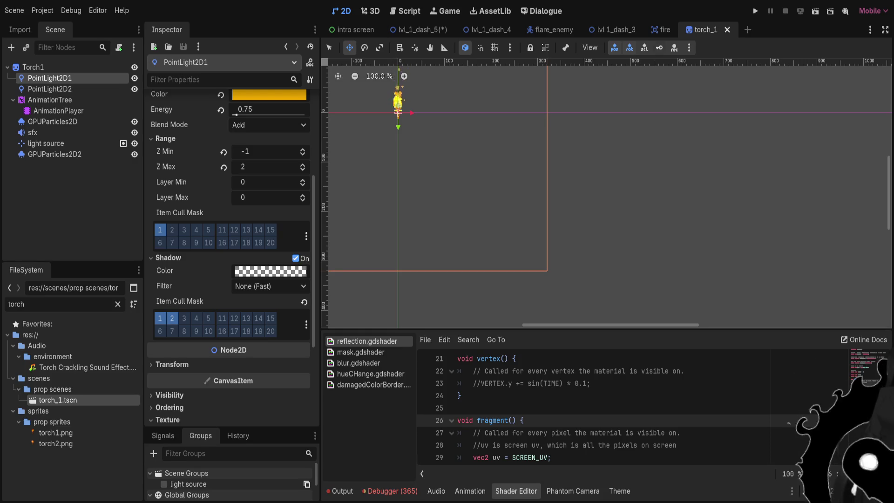
click(661, 29)
click(55, 132)
shift+click(55, 110)
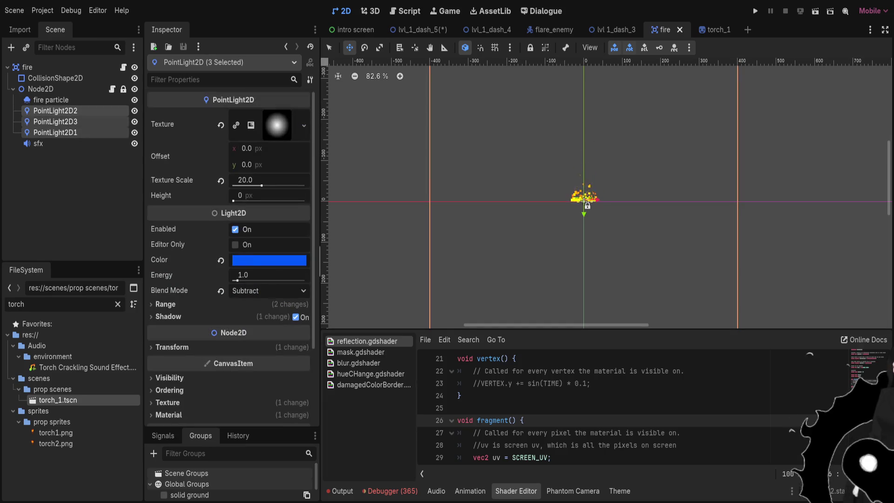
Delete torch_1's PointLight2D1 and PointLight2D2 and put fire's three lights in their place
click(713, 30)
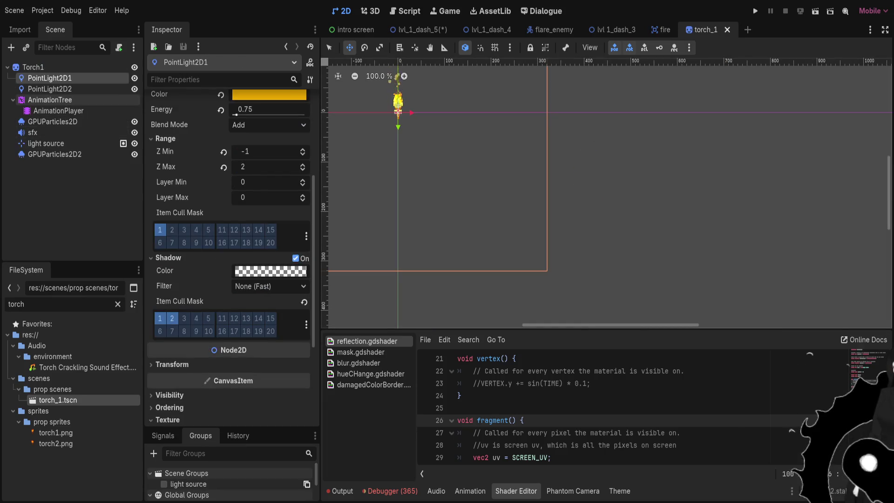
shift+click(49, 89)
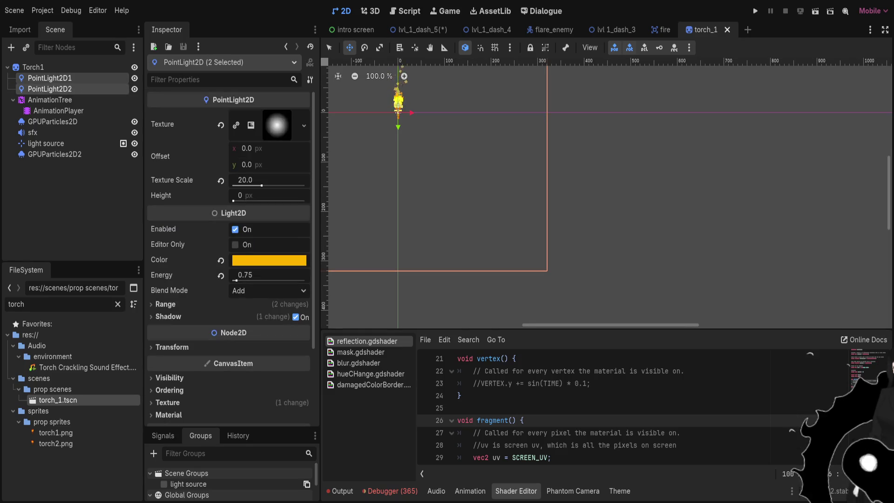
key(Delete)
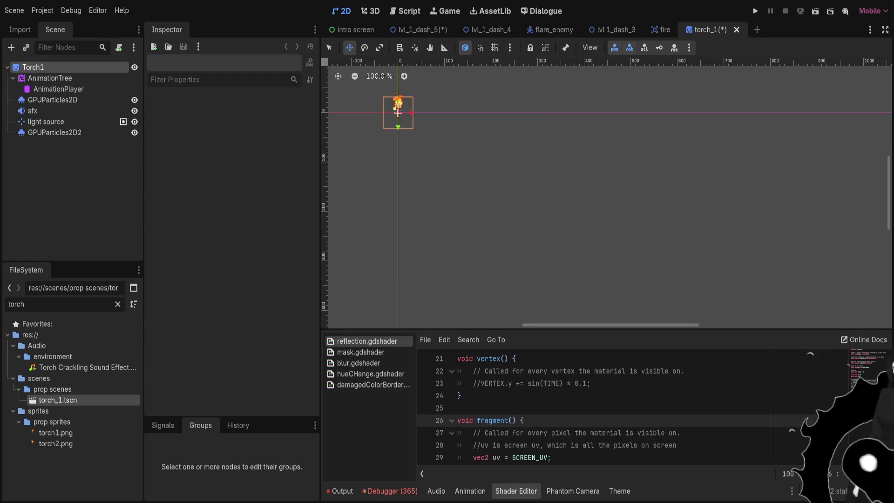
key(ctrl+z)
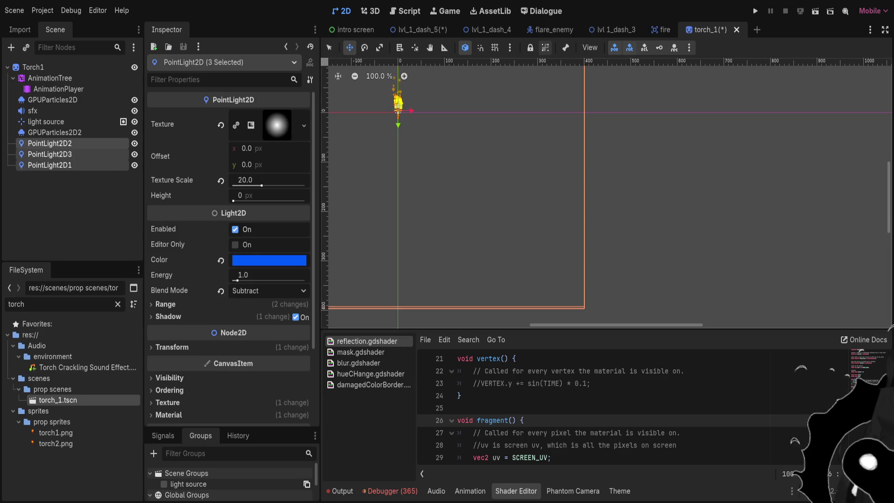
click(418, 30)
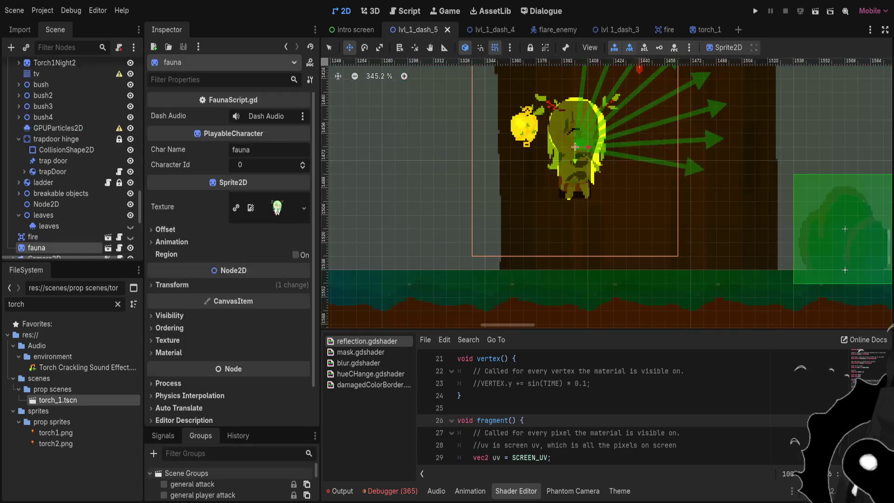
Lower fauna slightly, save lvl_1_dash_5, and confirm its Position reads (1400, 1472)
scroll(600, 134, down, 3)
drag(599, 135, 600, 142)
key(ctrl+s)
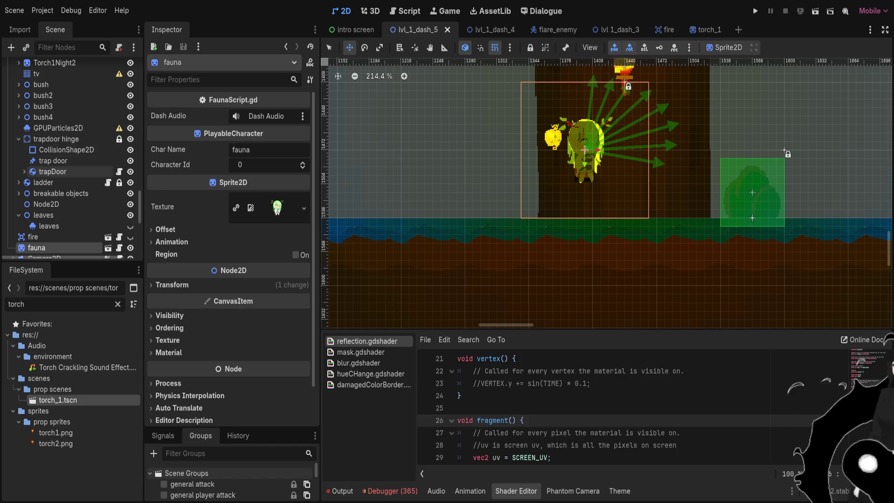
scroll(70, 172, down, 3)
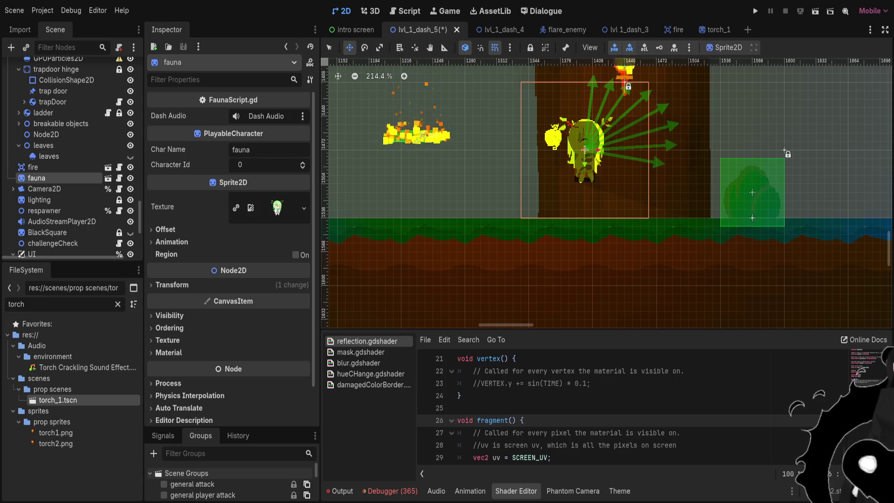
scroll(228, 257, down, 2)
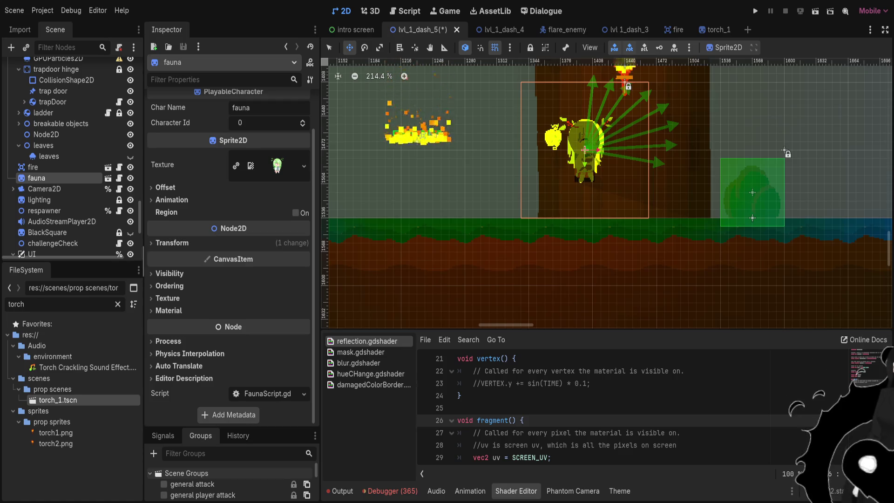
click(172, 243)
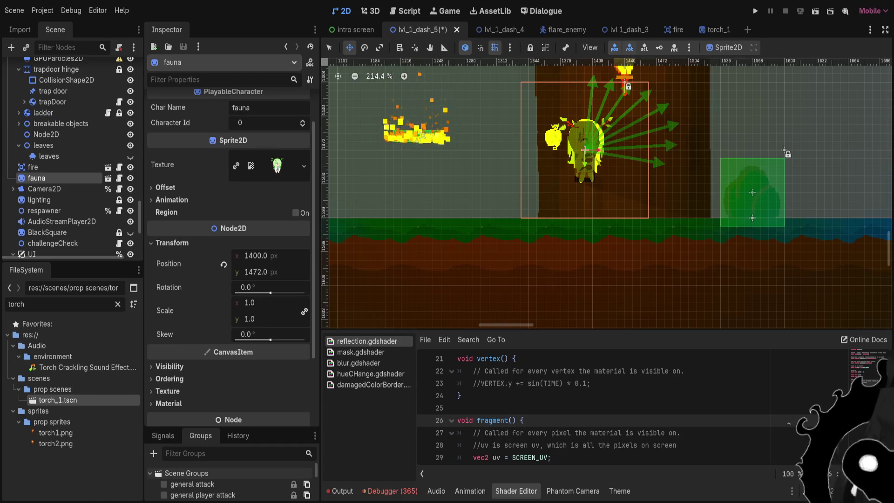
scroll(565, 216, down, 1)
scroll(566, 218, down, 3)
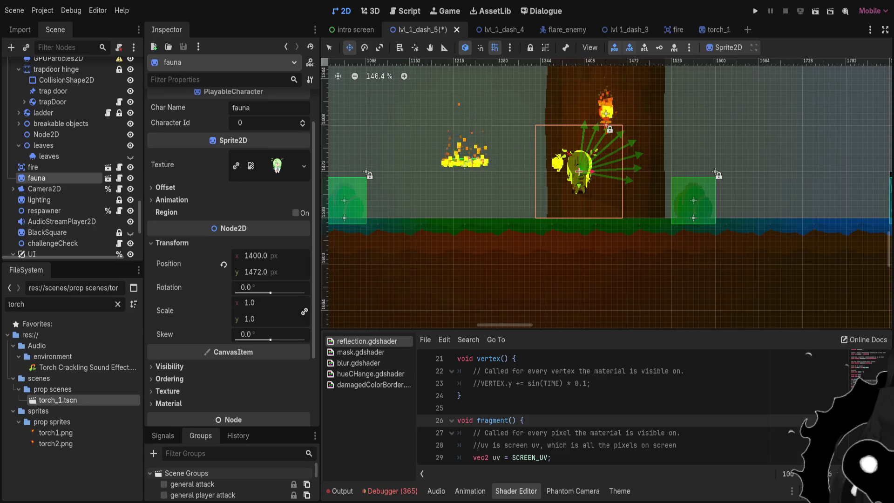
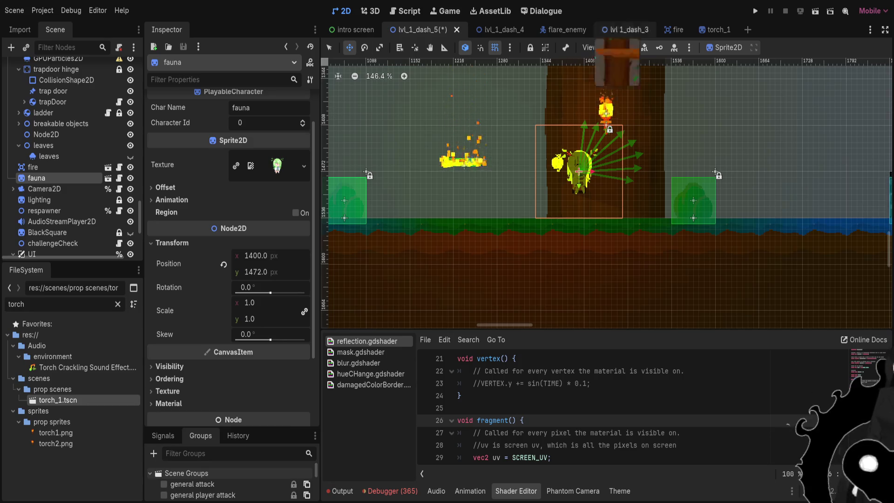
Back in lvl_1_dash_5, select the Torch1Night2 torch and expand its child nodes
click(713, 29)
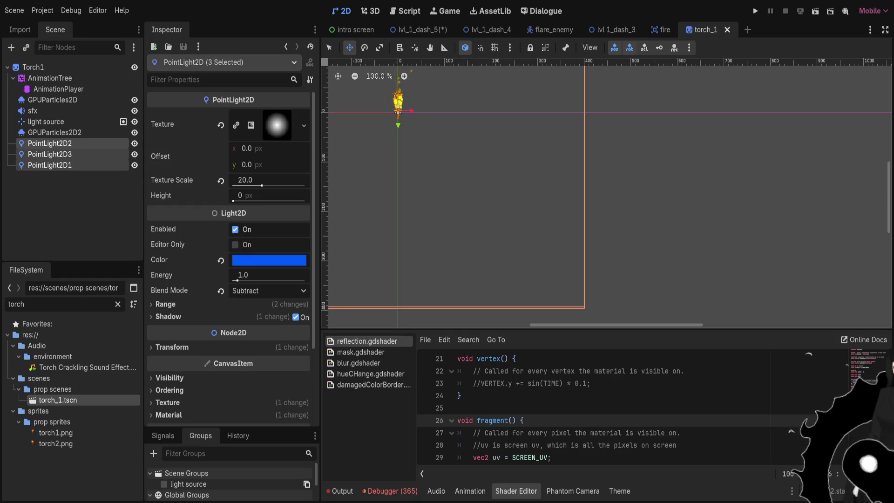
click(417, 29)
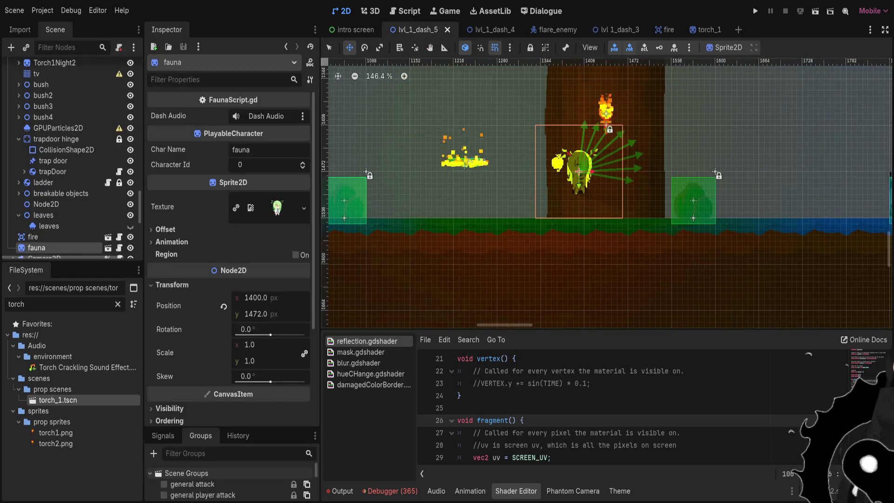
scroll(611, 98, up, 3)
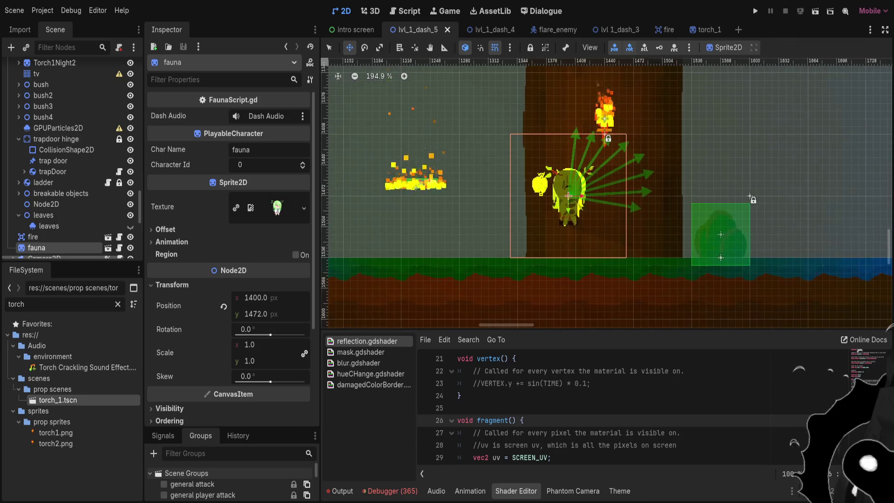
key(q)
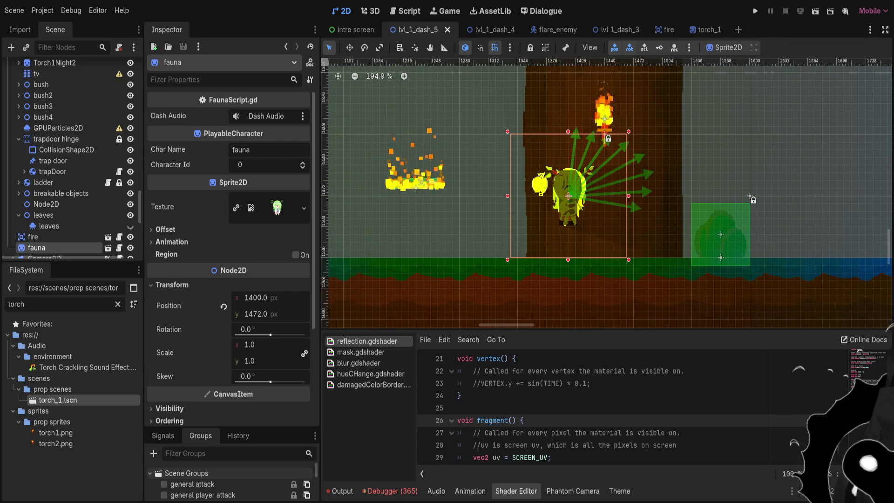
click(414, 184)
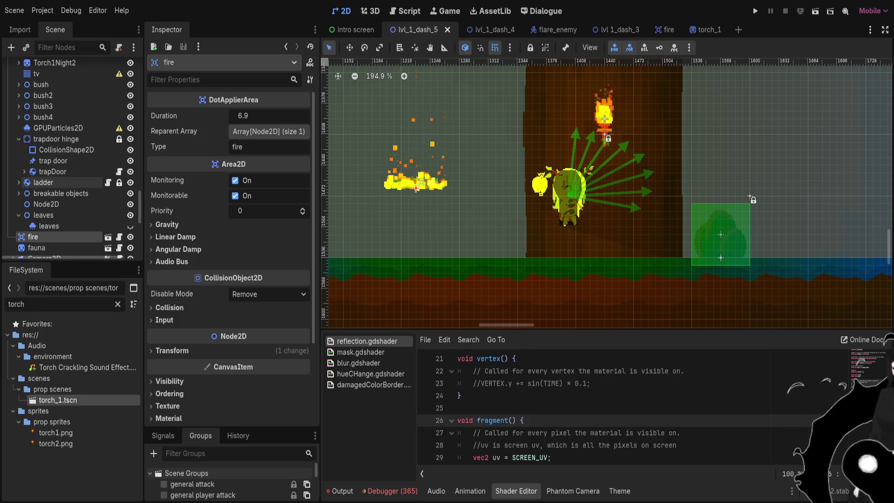
scroll(70, 186, down, 2)
scroll(70, 192, down, 2)
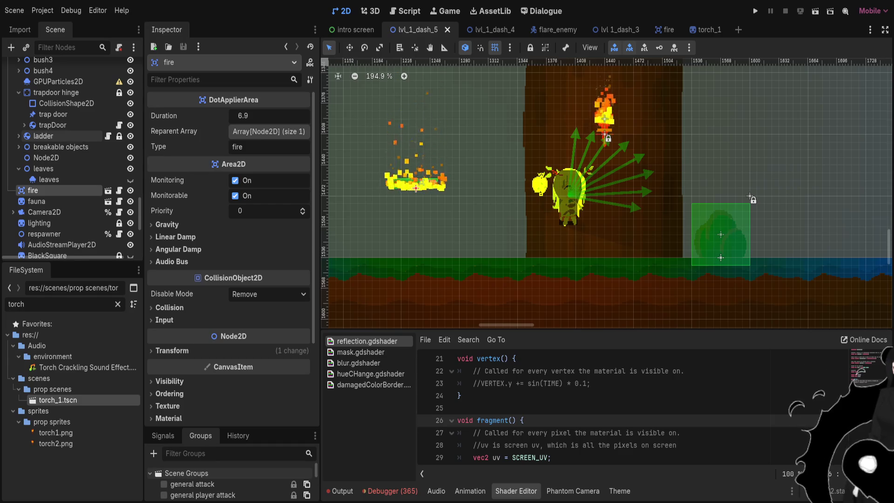
scroll(60, 140, up, 6)
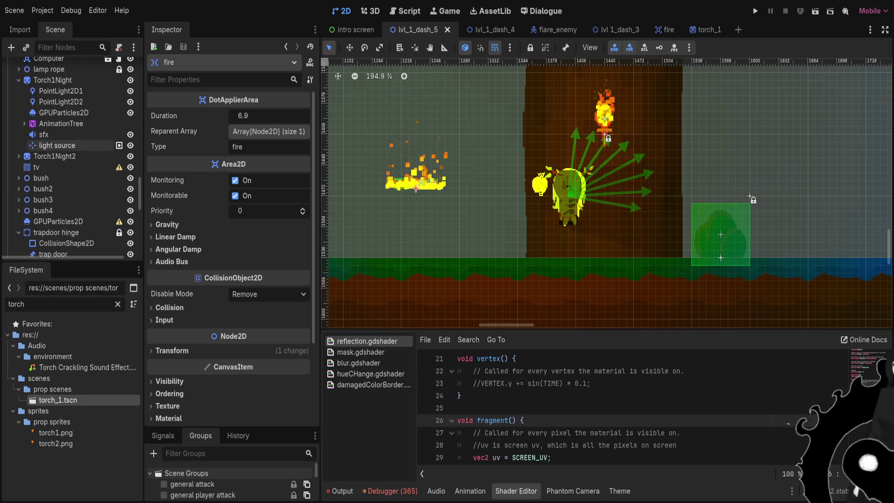
click(54, 156)
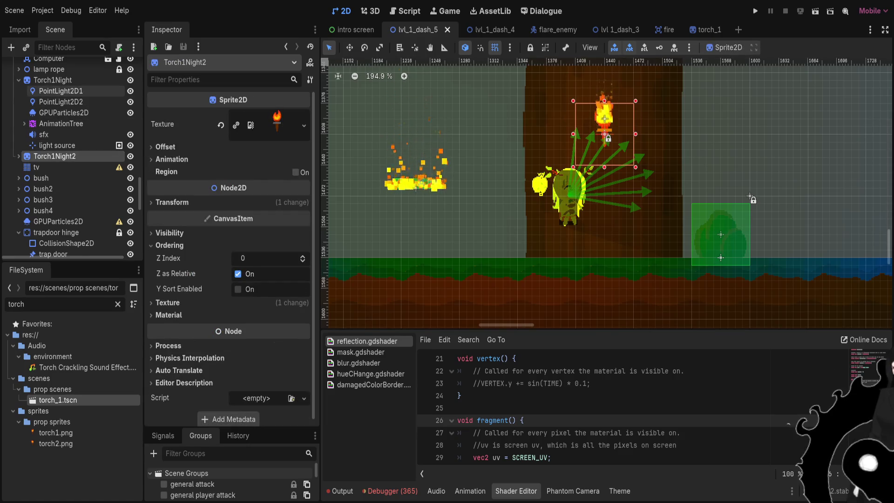
scroll(70, 111, up, 2)
double_click(52, 127)
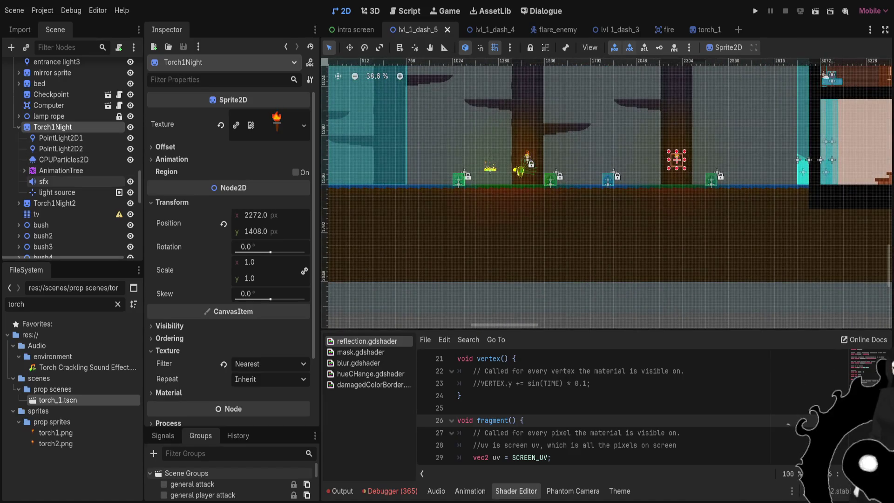
click(54, 203)
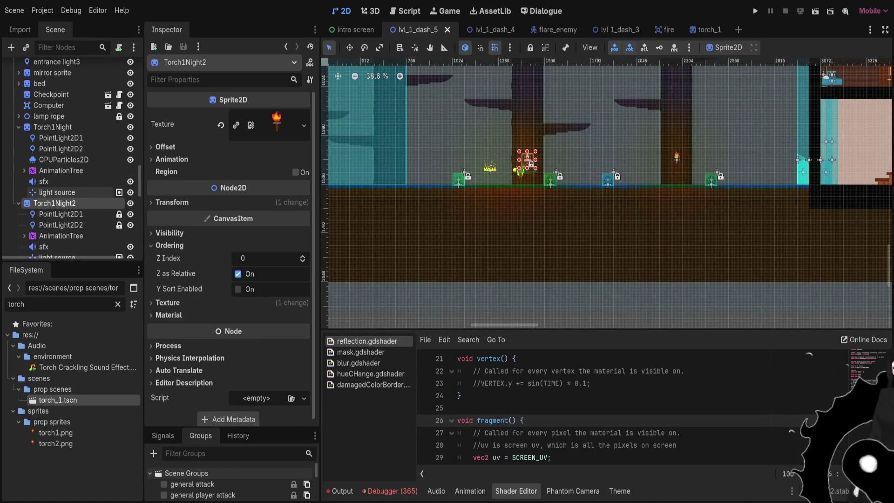
click(19, 203)
scroll(61, 186, down, 2)
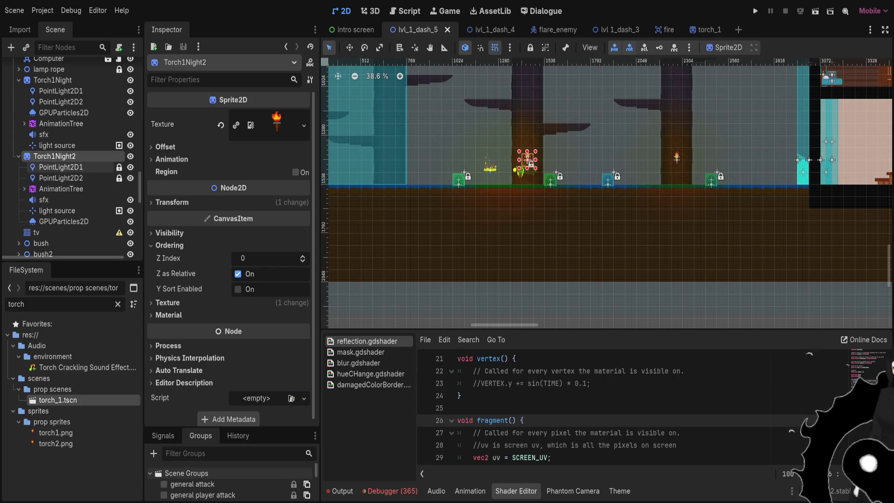
Add layer 1 to the shadow item cull mask of Torch1Night2's first point light
click(60, 167)
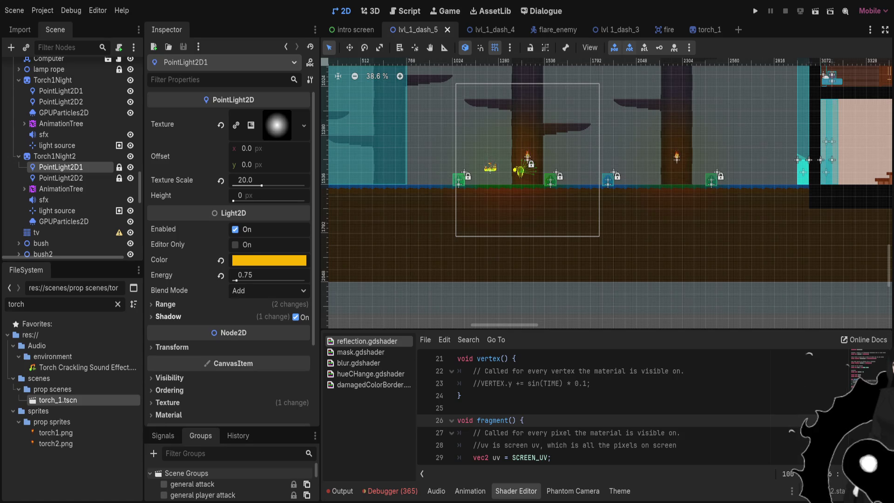
click(167, 316)
click(160, 377)
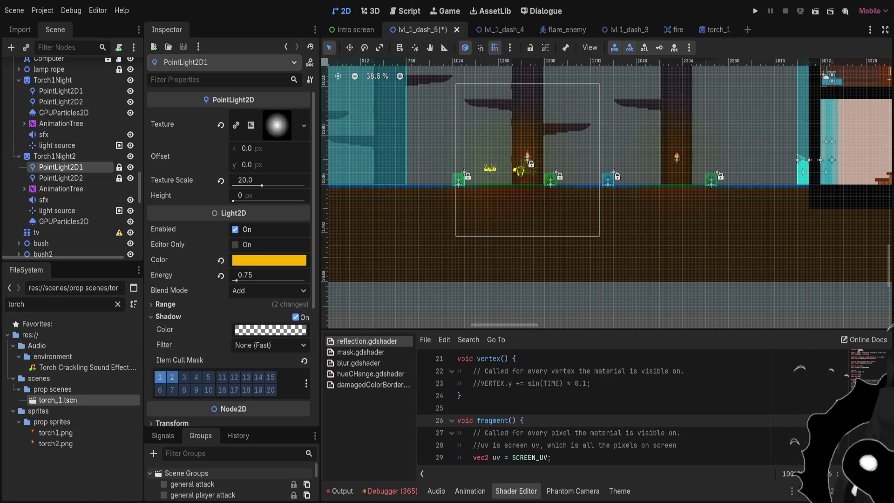
scroll(544, 154, up, 6)
scroll(544, 153, down, 2)
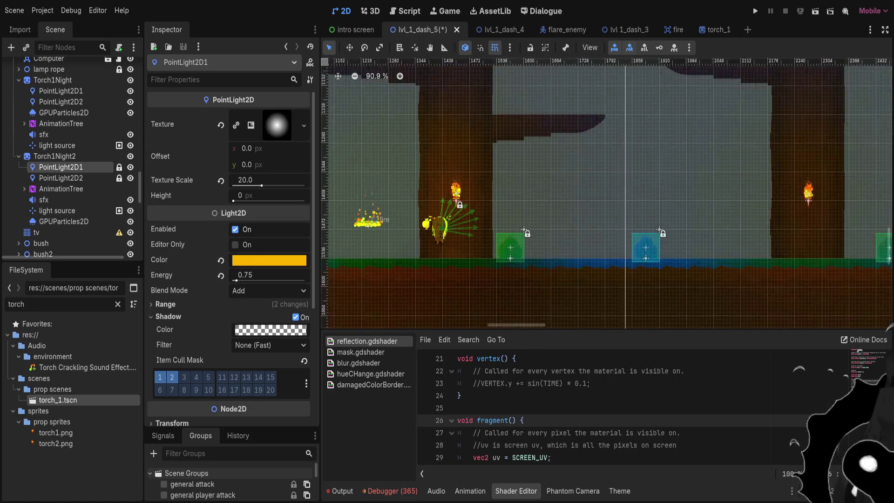
scroll(544, 153, up, 2)
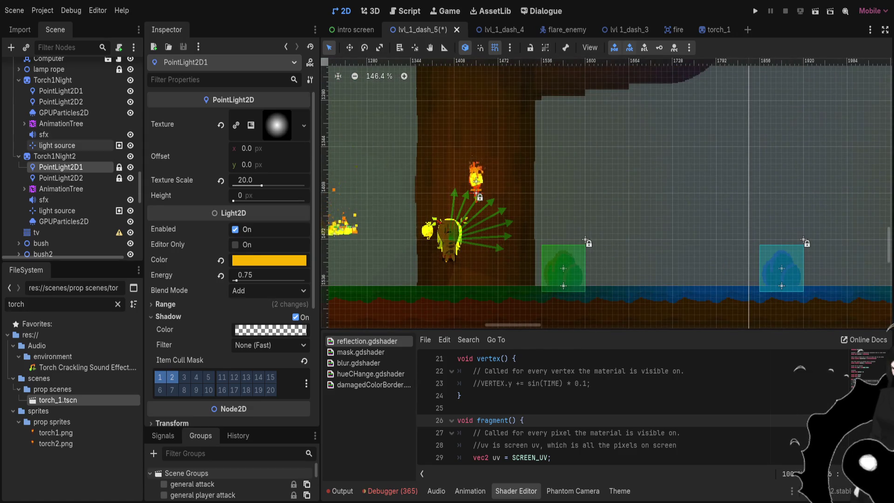
scroll(228, 260, down, 3)
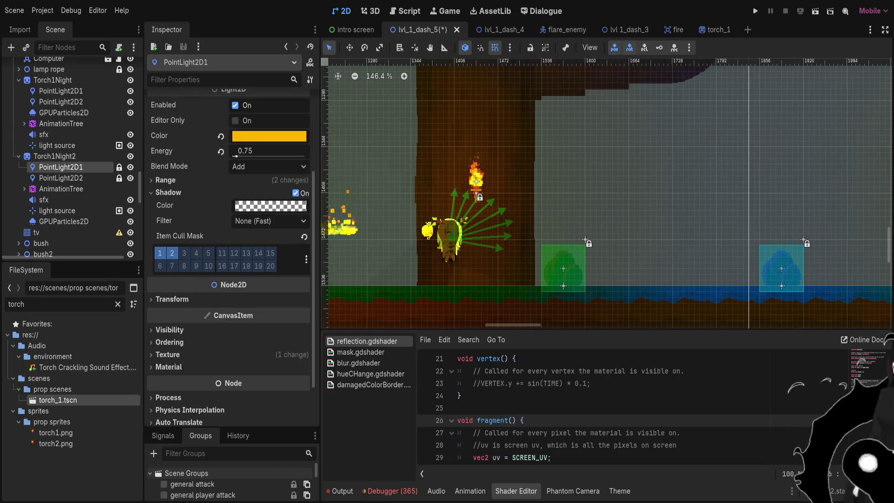
scroll(490, 159, down, 2)
On Torch1Night2's second point light, toggle shadow cull mask layer 1 on, then off again
click(60, 178)
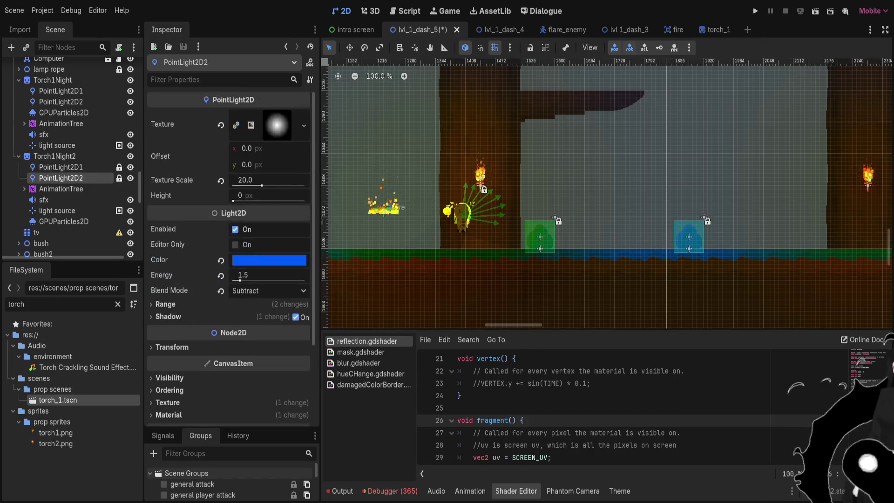
click(168, 234)
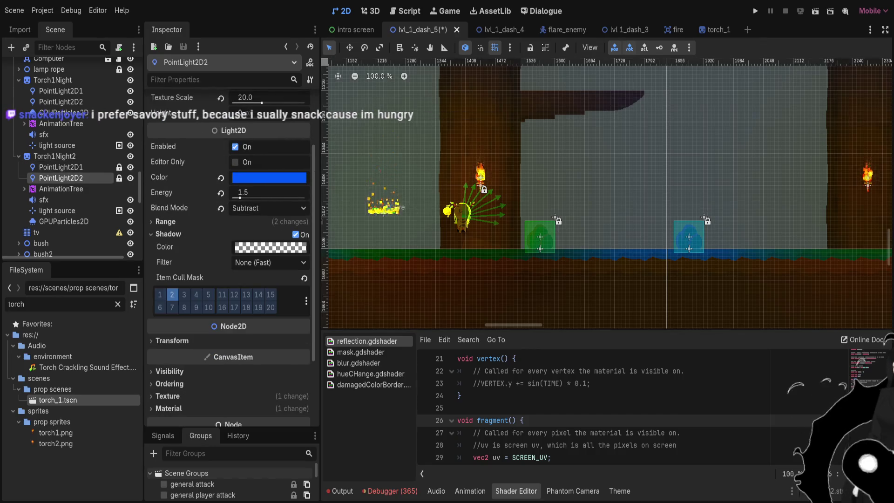
scroll(458, 218, up, 5)
scroll(408, 239, up, 5)
click(159, 294)
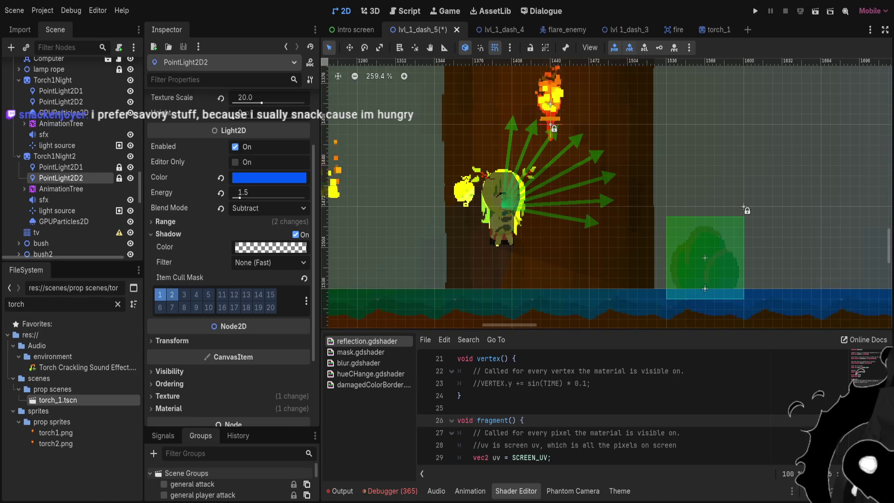
click(160, 294)
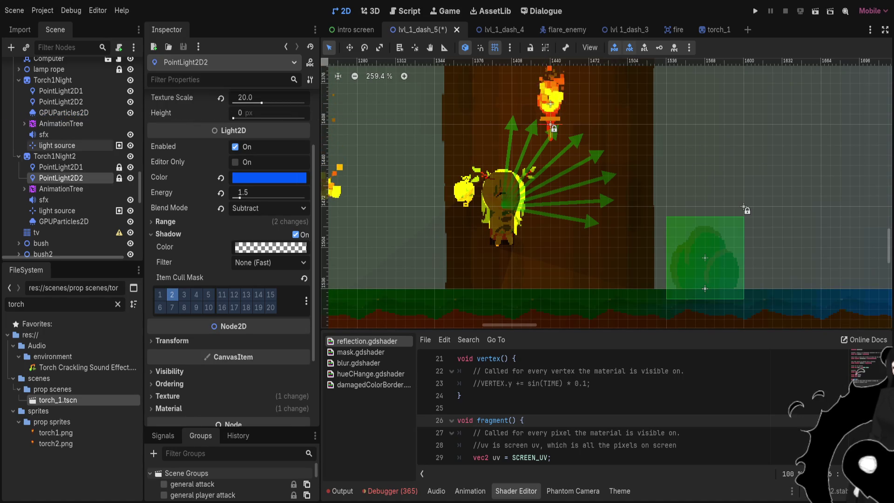
Enable cull mask layer 2 and shadow cull layer 1 on Torch1Night's first point light
click(61, 91)
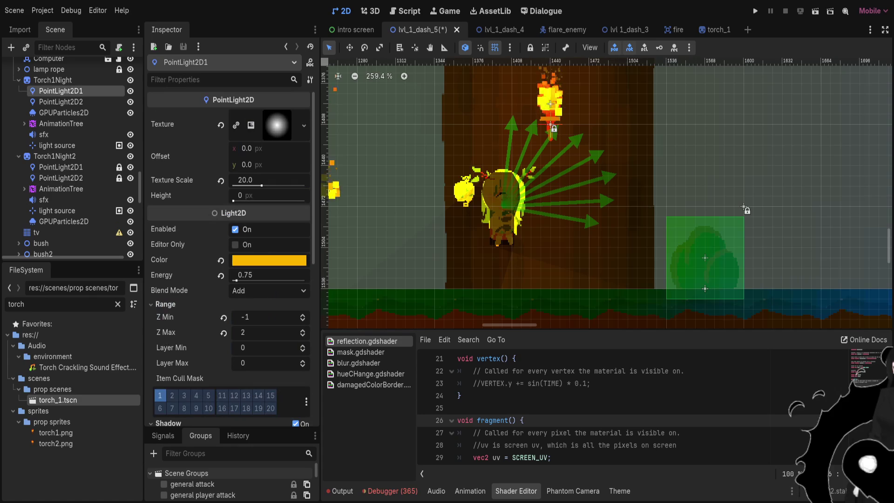
click(172, 395)
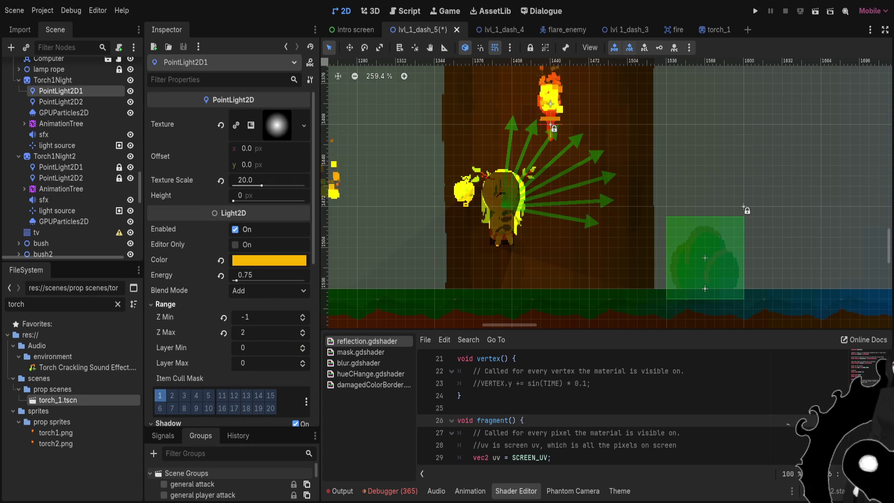
click(165, 303)
click(159, 377)
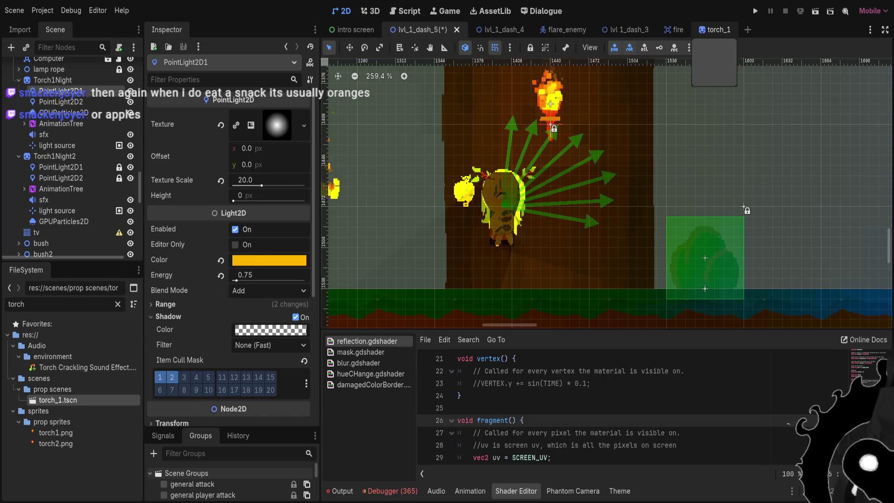
Switch to the torch_1 scene and remove its three point lights
click(714, 29)
key(ctrl+z)
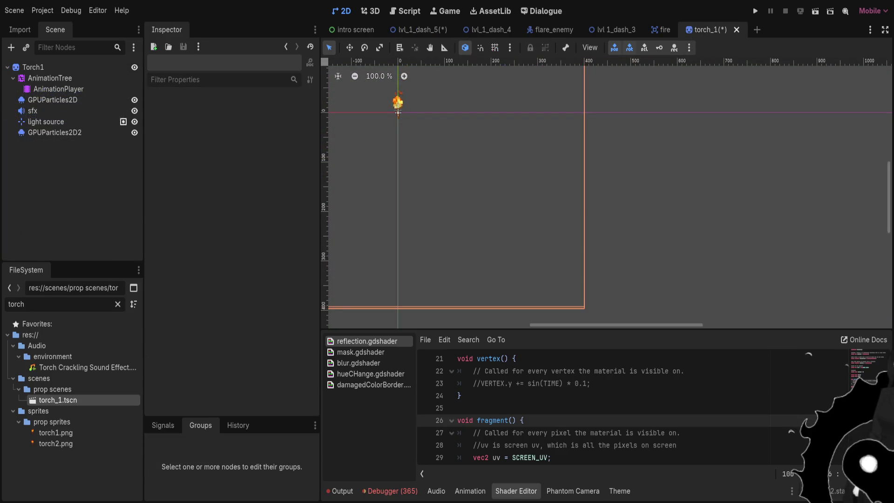
Check the torch's two point lights and save the torch_1 scene
click(50, 88)
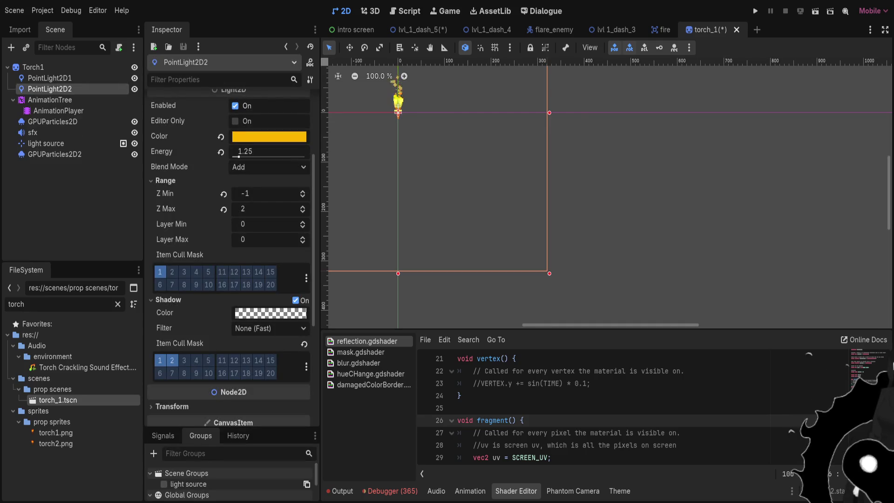
click(49, 78)
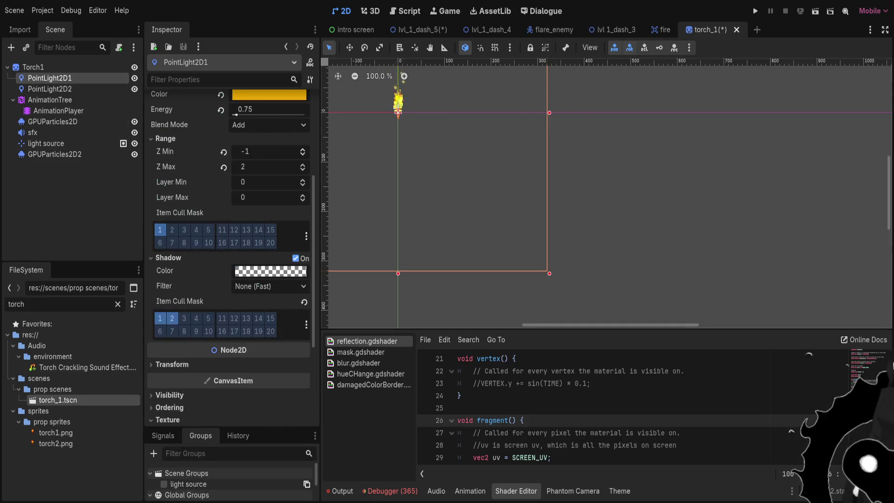
key(ctrl+s)
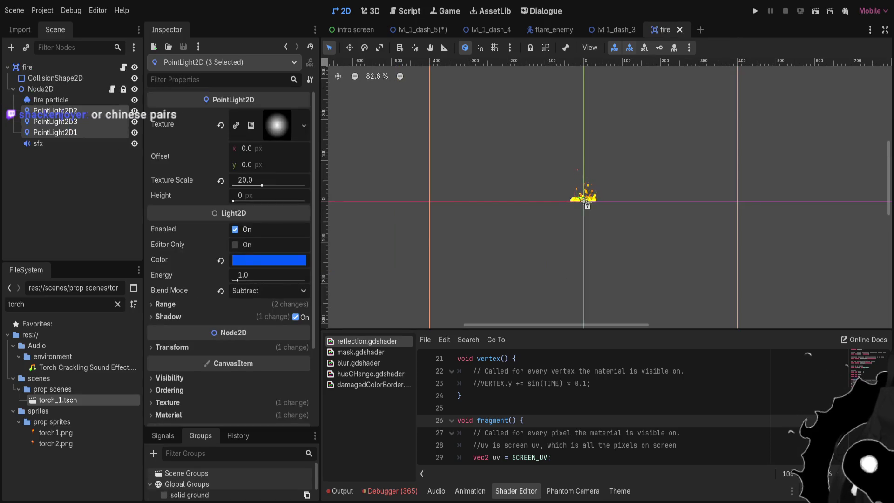
Close the fire, lvl_1_dash_3, flare_enemy and lvl_1_dash_4 tabs, then delete lvl_1_dash_5's fire node
key(ctrl+shift+w)
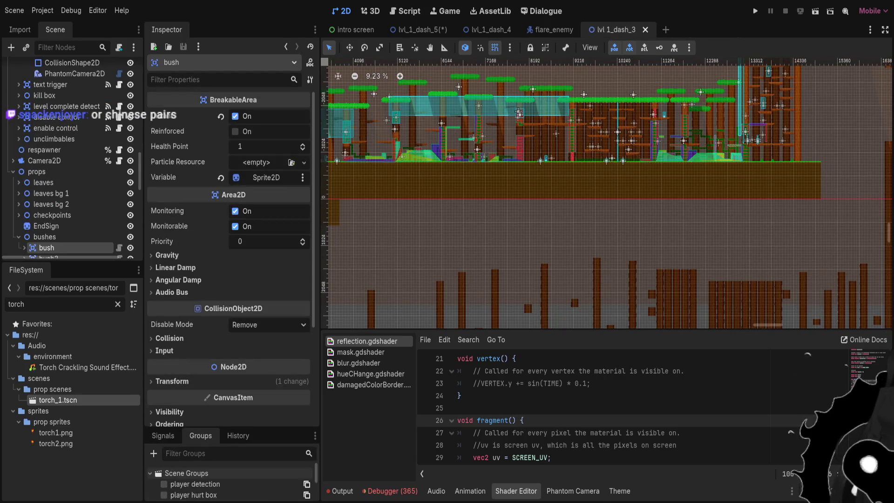
key(ctrl+shift+w)
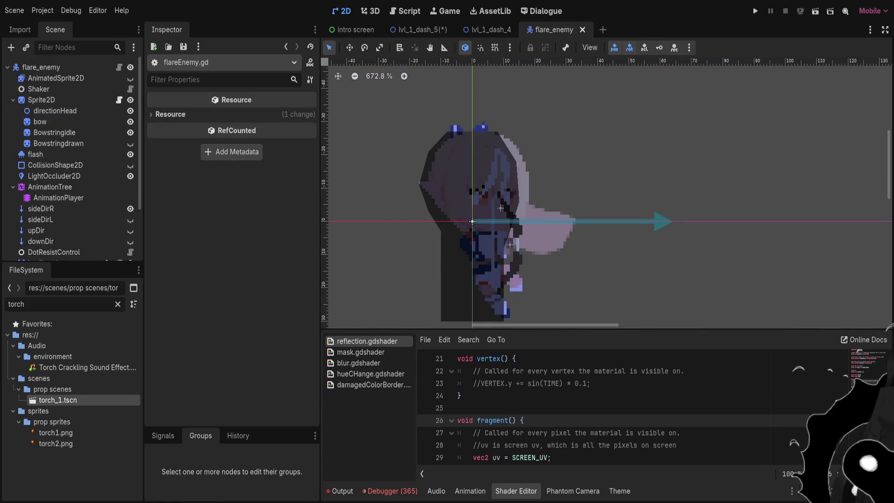
key(ctrl+shift+w)
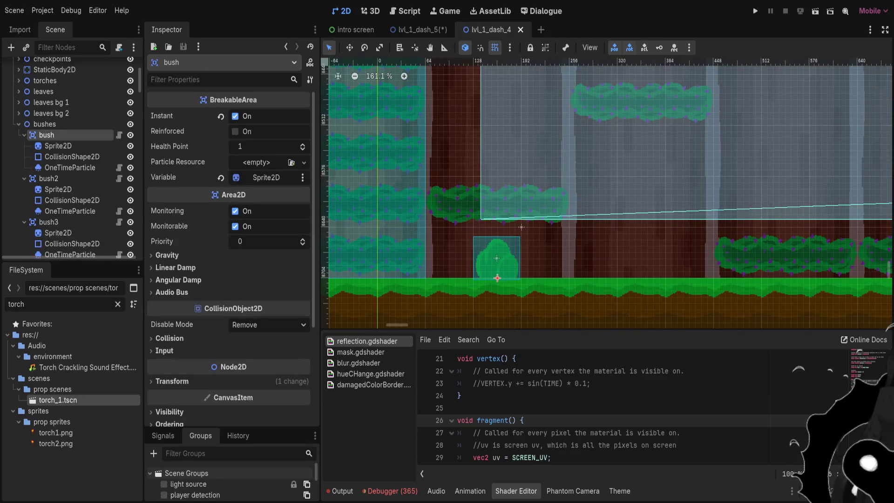
scroll(595, 115, down, 5)
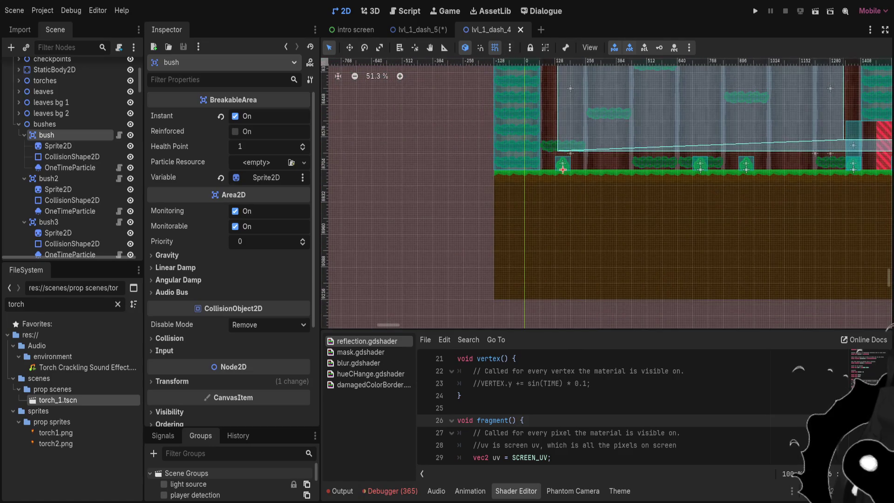
key(ctrl+shift+w)
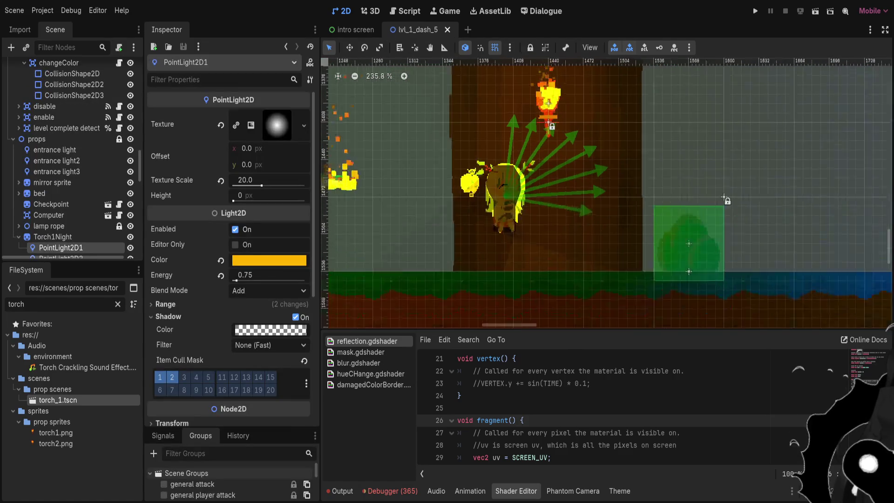
click(386, 155)
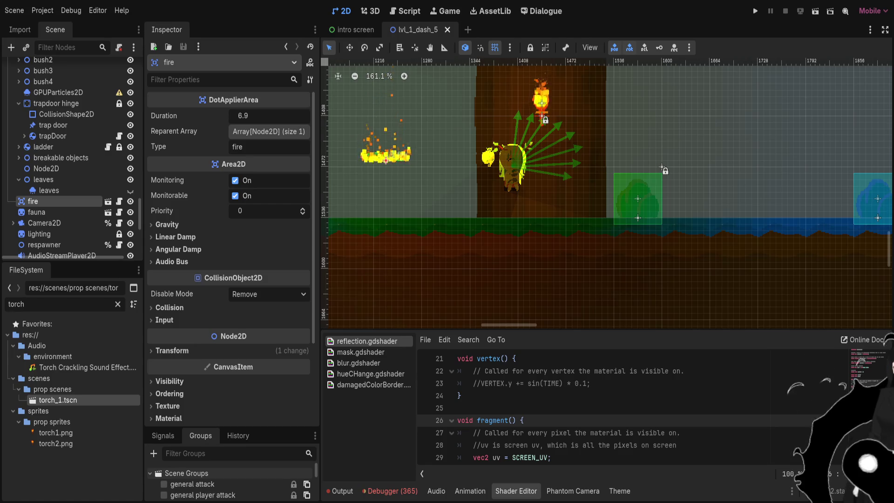
key(Delete)
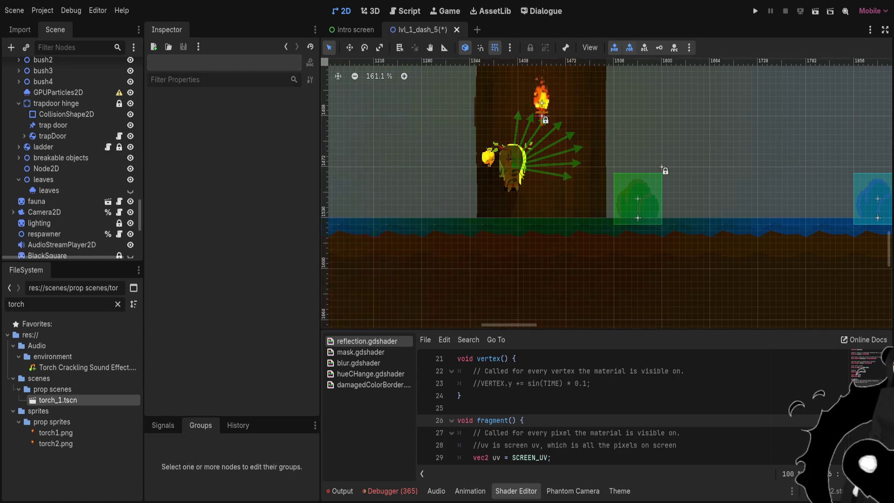
Filter nodes for 'fau', delete the fauna node, then save and run the scene with F6
scroll(501, 163, up, 8)
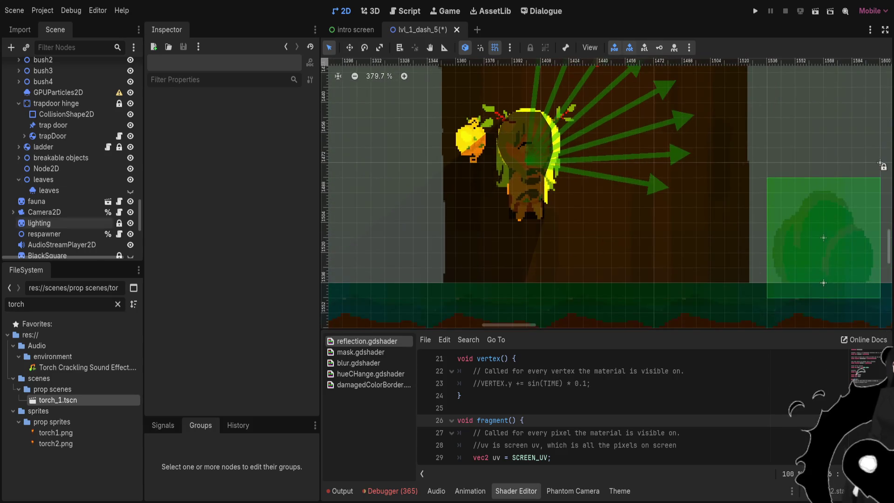
scroll(70, 179, up, 5)
scroll(70, 168, down, 10)
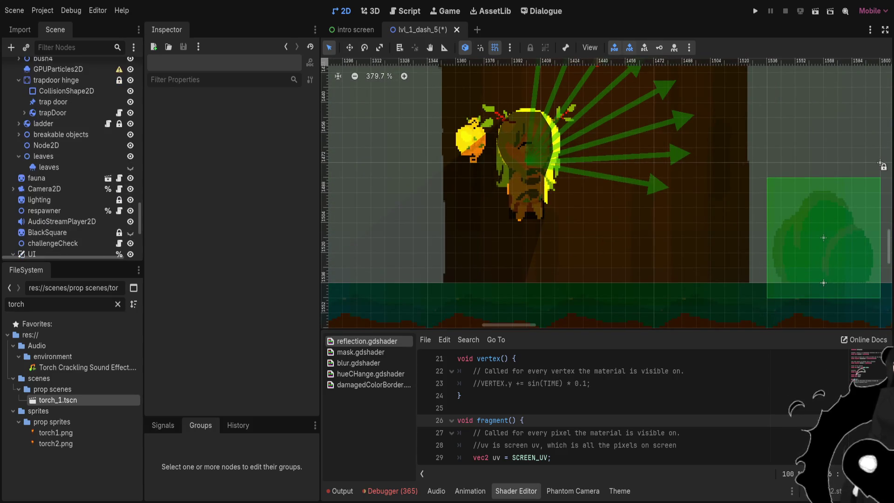
scroll(70, 168, up, 3)
click(74, 47)
text(fau)
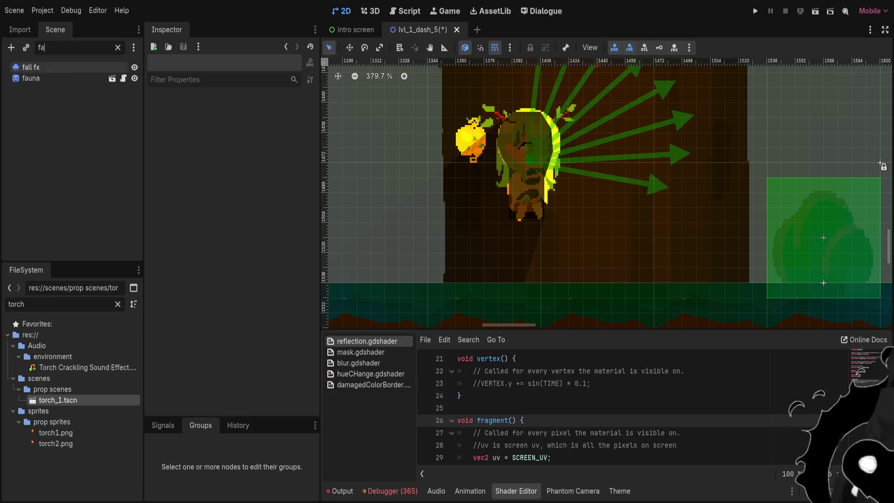
click(31, 67)
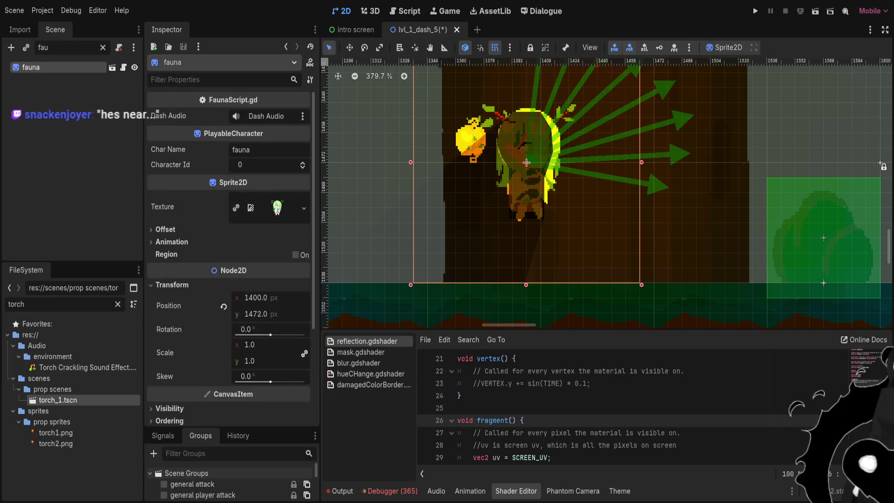
key(Delete)
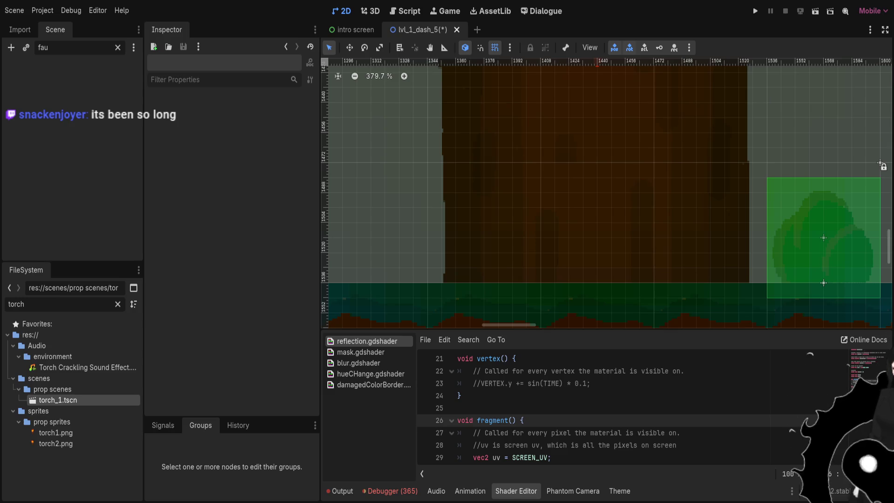
scroll(572, 208, down, 4)
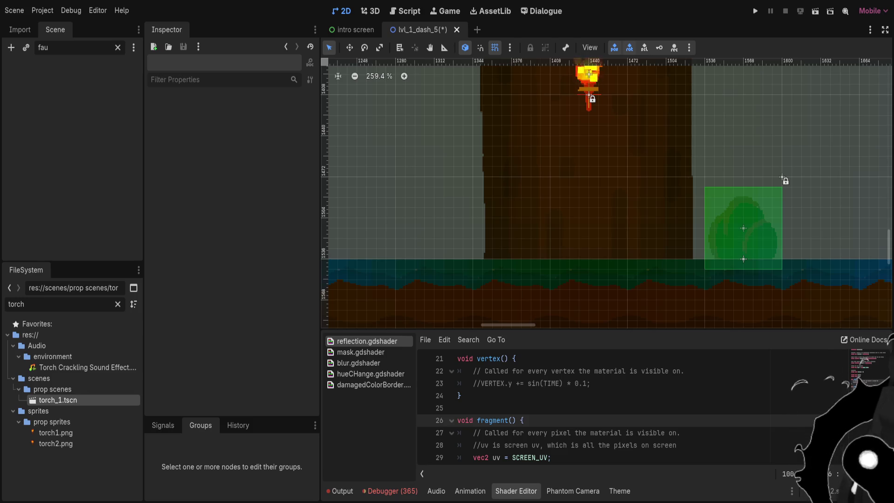
key(F6)
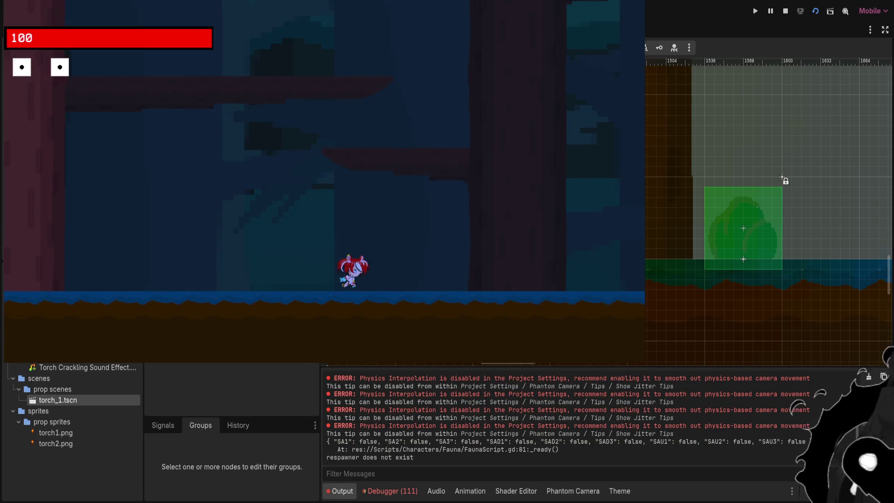
Play through the level, running, jumping and attacking, into the staircase room
key(Left)
key(space)
key(Right)
key(space)
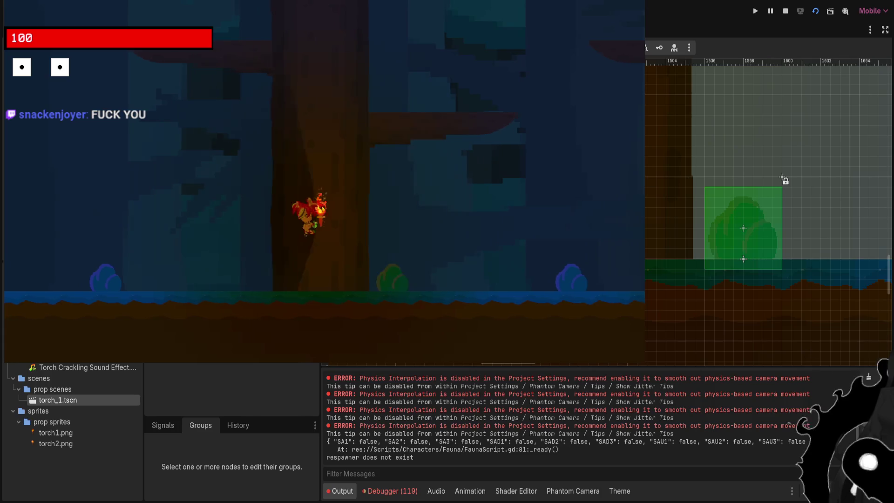
key(space)
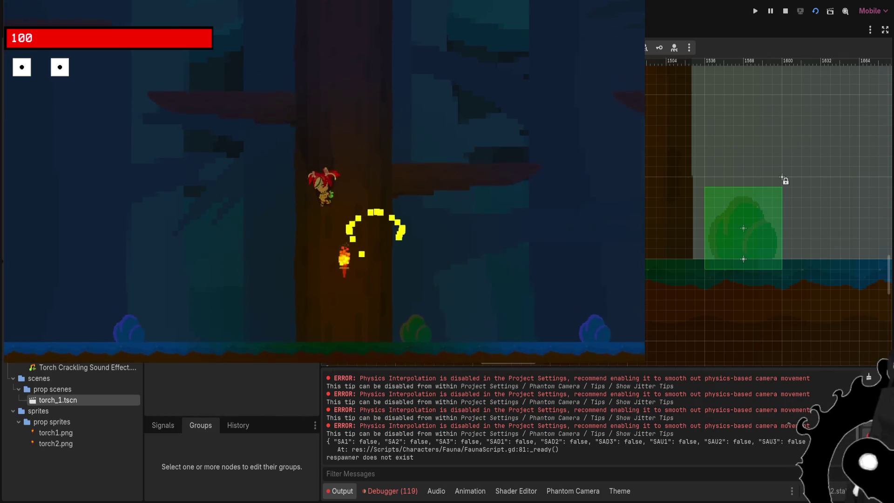
key(Right)
key(Left)
key(Right)
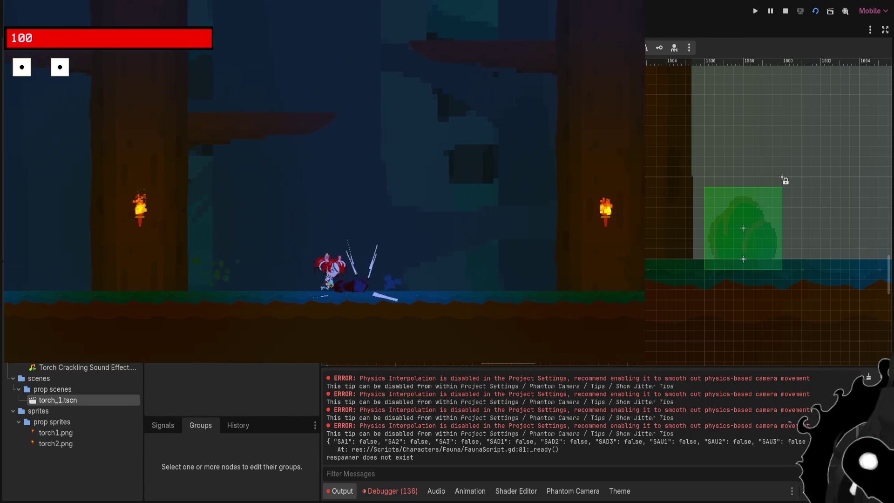
key(Left)
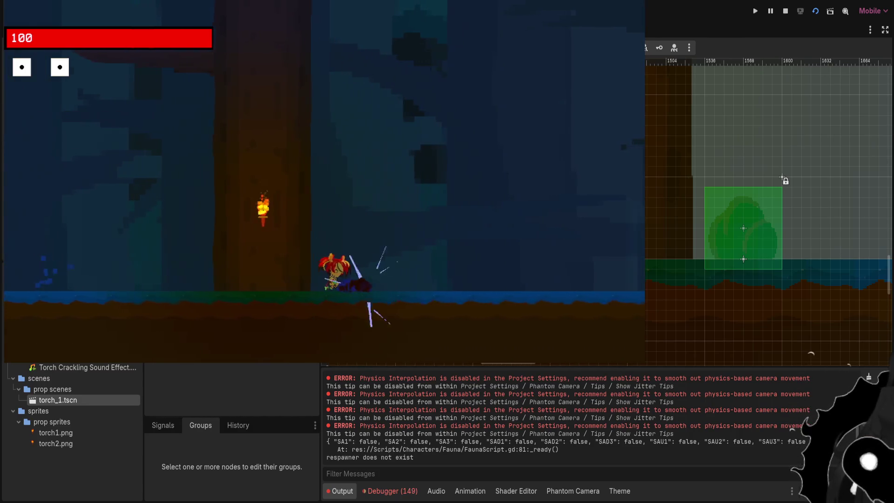
key(Right)
key(space)
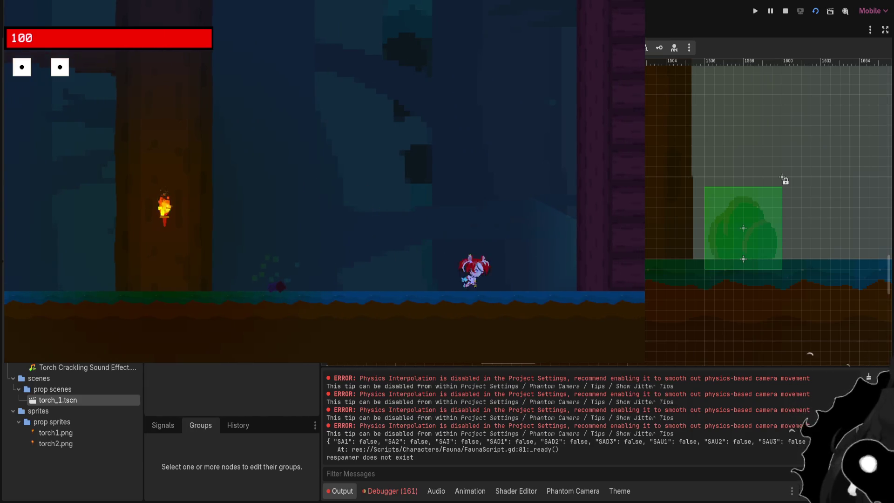
key(Right)
key(space)
key(Left)
key(space)
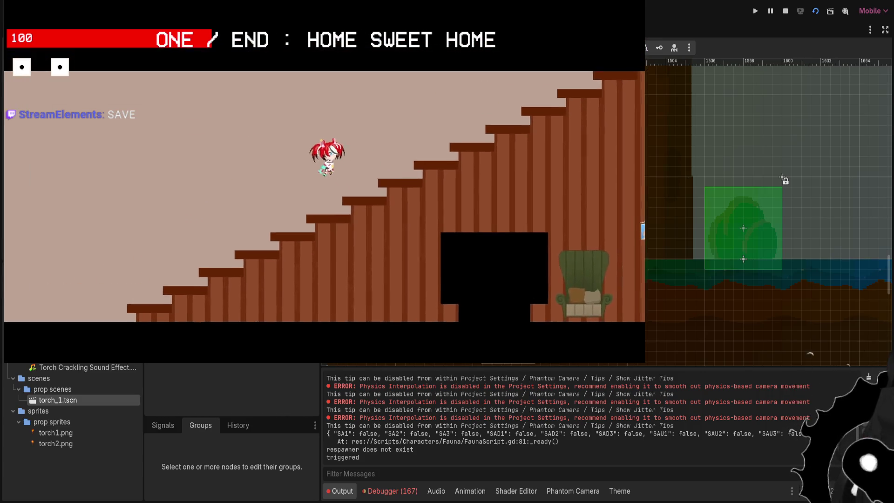
Pause, raise the Master volume in Options, then resume and run along the staircase
key(Escape)
key(Down)
key(Down)
key(Return)
key(Right)
key(Escape)
key(Right)
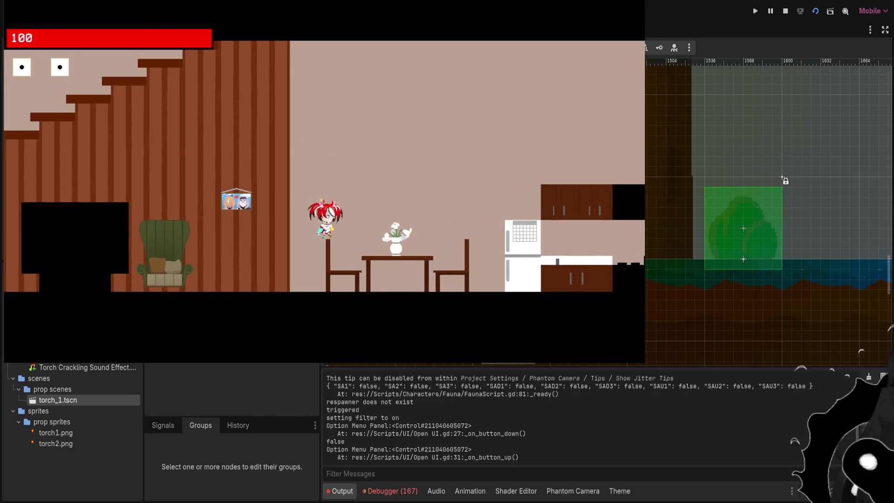
key(Left)
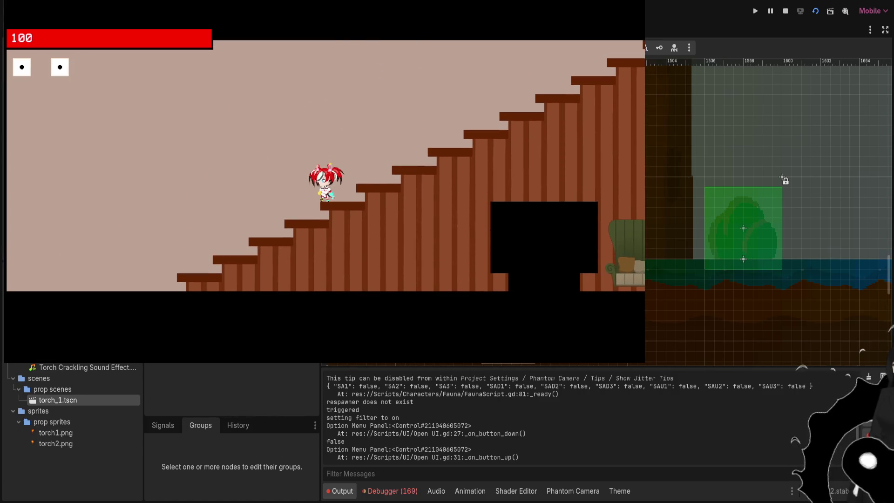
scroll(72, 430, up, 5)
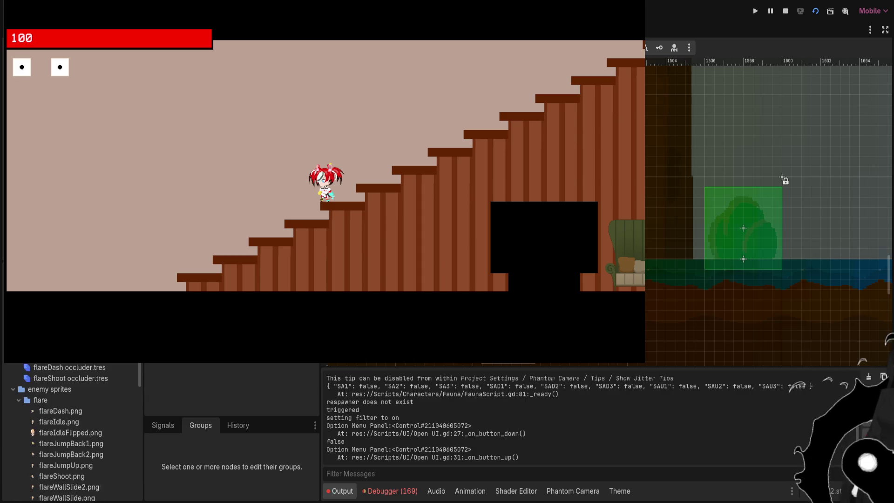
Scroll up the FileSystem dock and open flare_enemy.tscn
scroll(72, 431, up, 3)
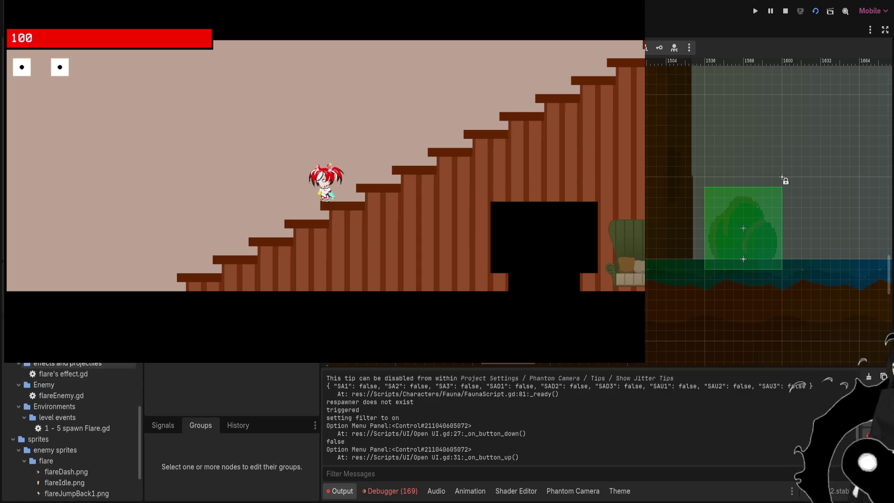
scroll(72, 430, up, 3)
double_click(66, 375)
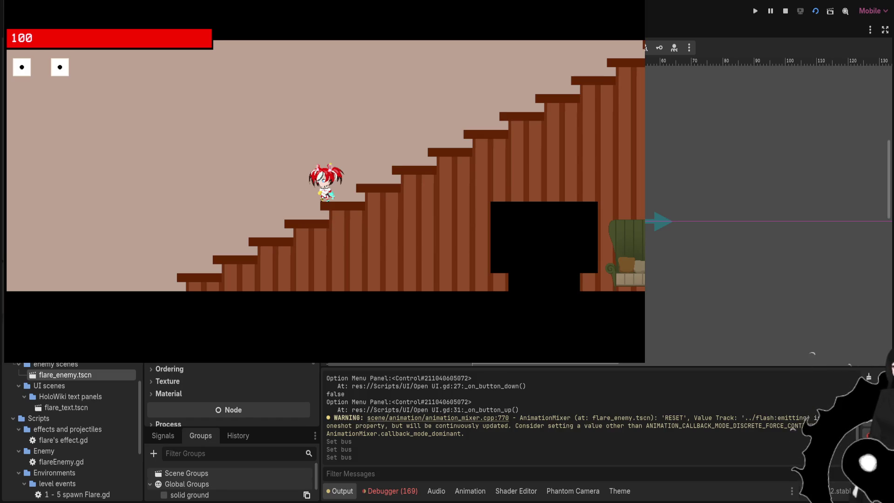
Search the flare_enemy script, select arrow-velocity lines 385–387, and filter files for 'arrow'
key(ctrl+F3)
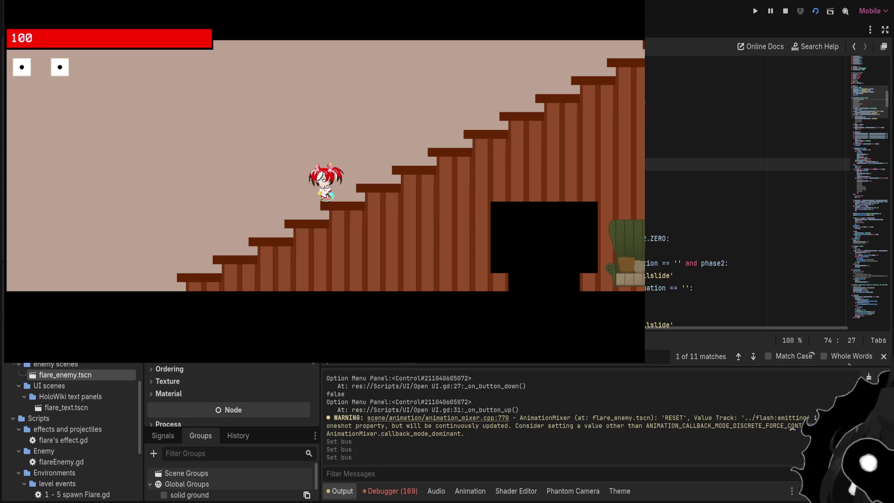
scroll(745, 186, down, 3)
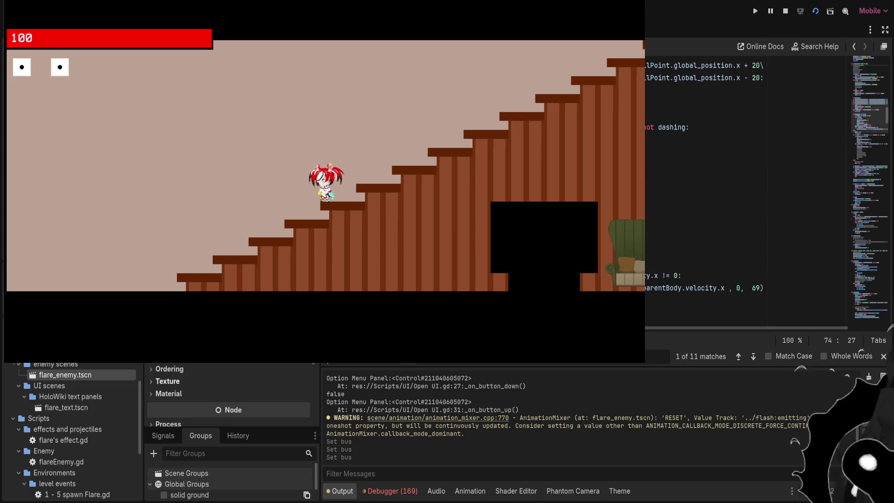
text(func)
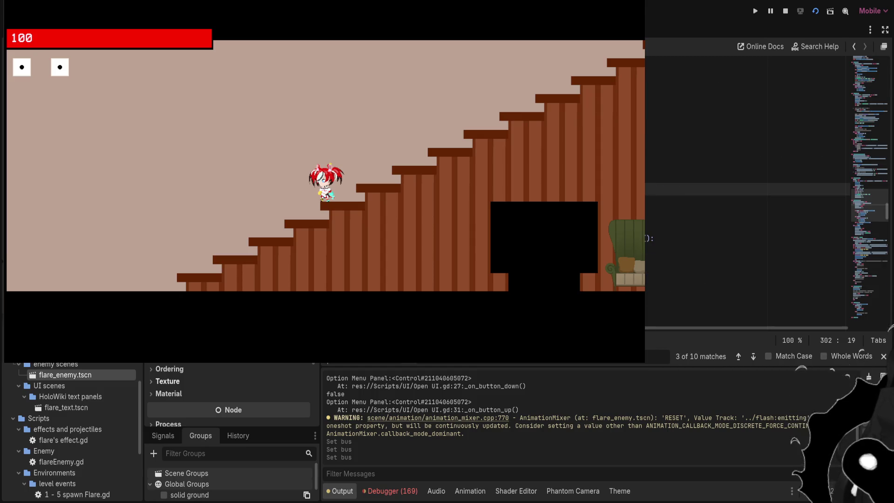
text(global_position)
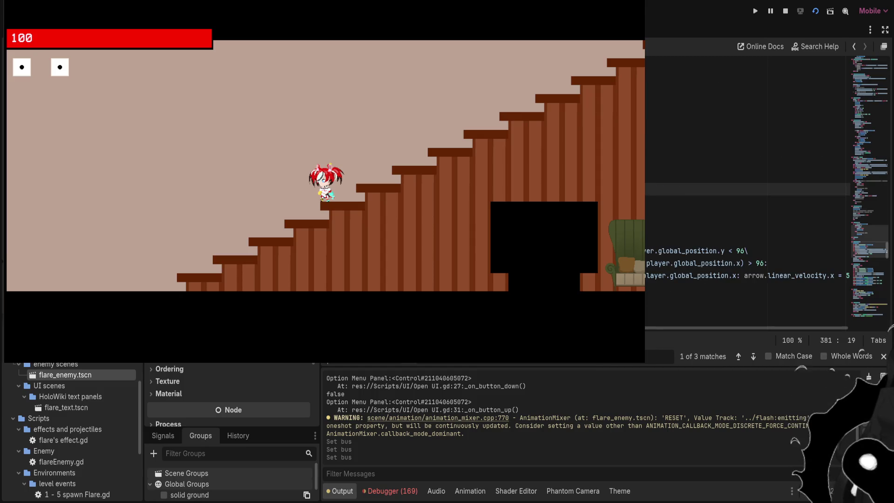
scroll(745, 186, down, 3)
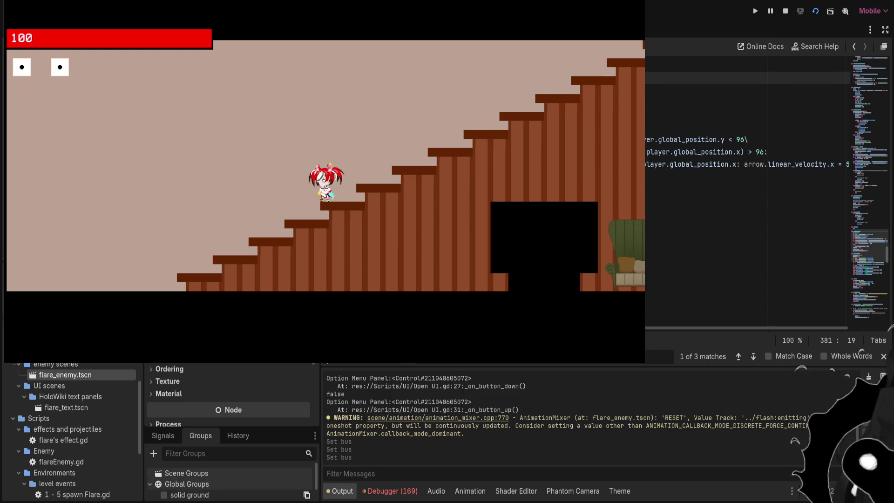
click(745, 251)
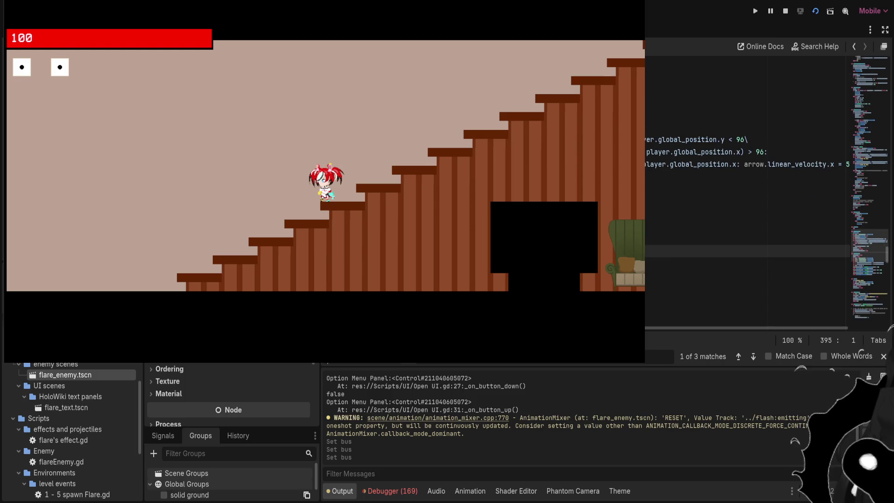
mouse_move(850, 164)
mouse_down()
mouse_move(651, 139)
mouse_move(637, 115)
mouse_up()
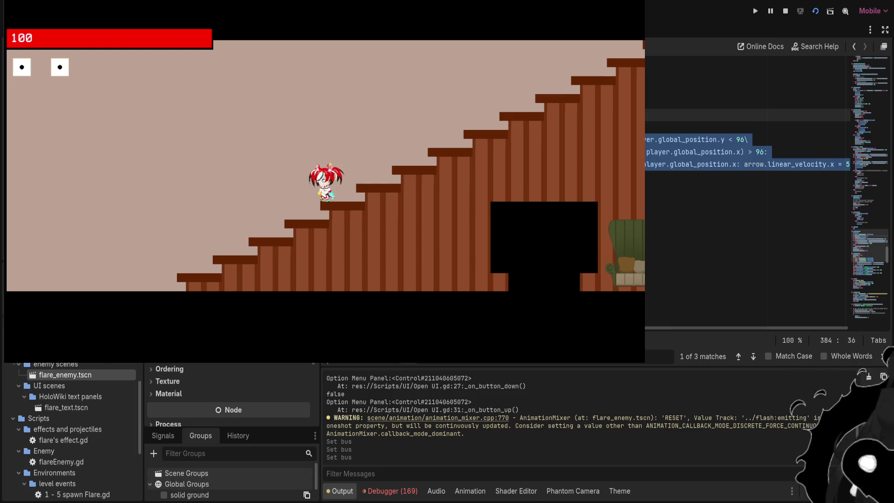
text(arrow)
key(Down)
key(Down)
key(Down)
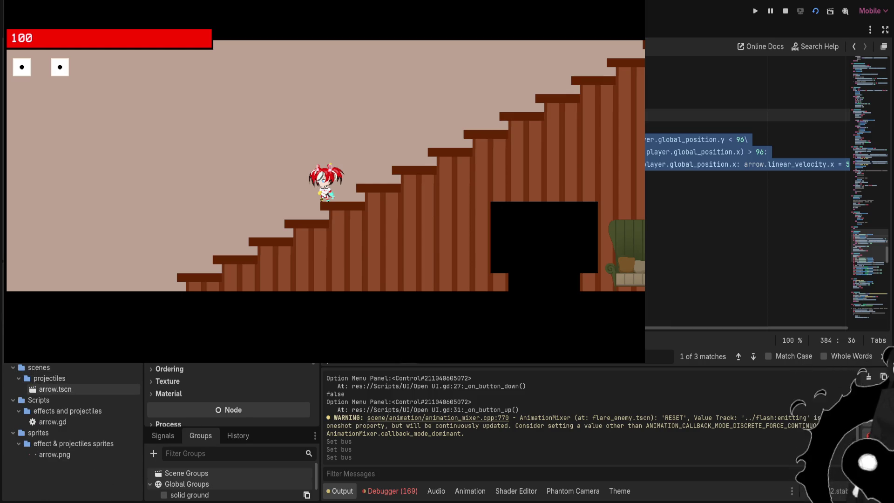
Open arrow.tscn and scroll through its script code
key(Return)
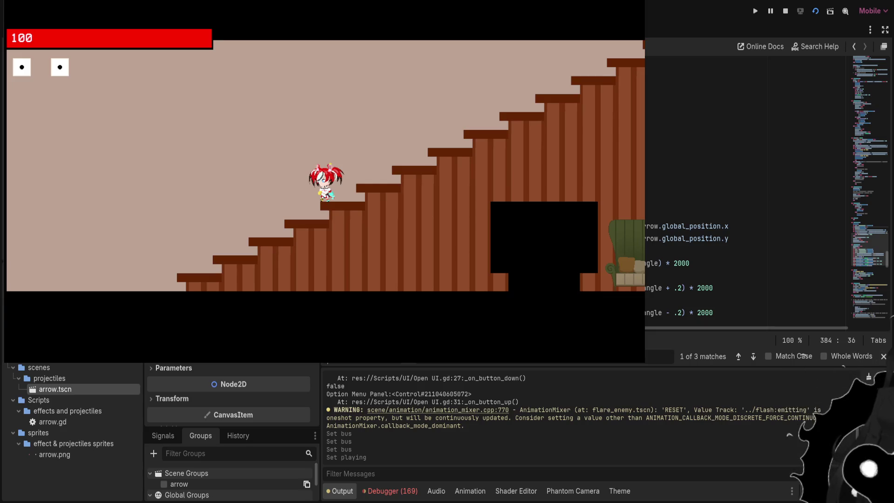
scroll(745, 186, down, 3)
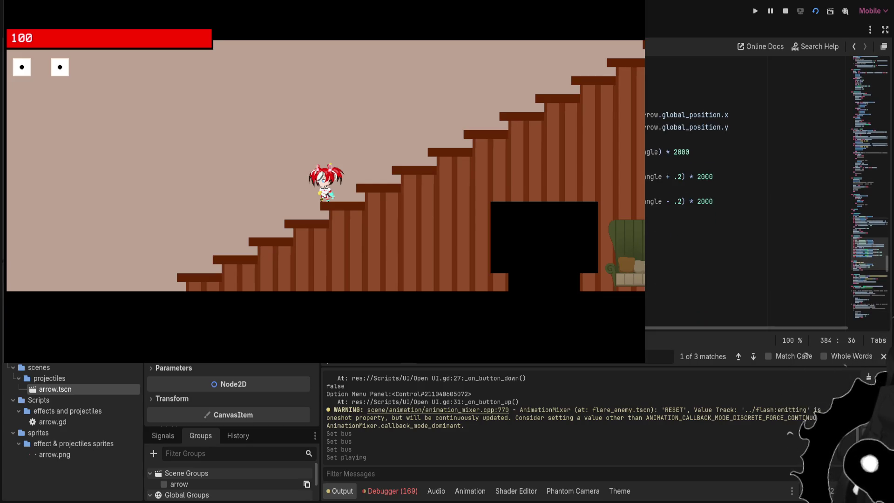
scroll(744, 186, down, 3)
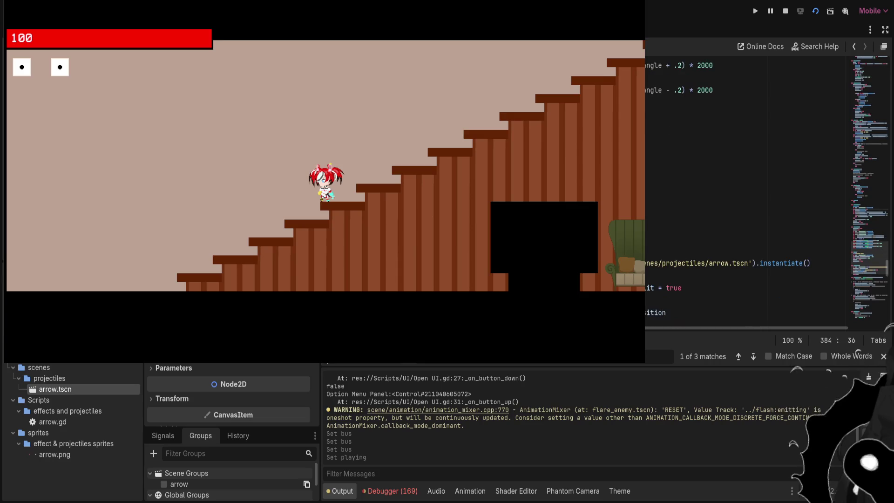
scroll(745, 186, down, 1)
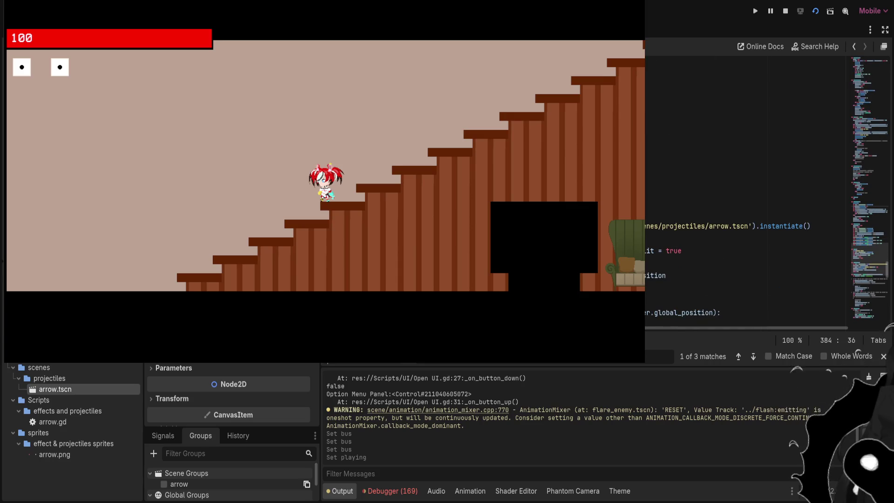
scroll(744, 186, down, 4)
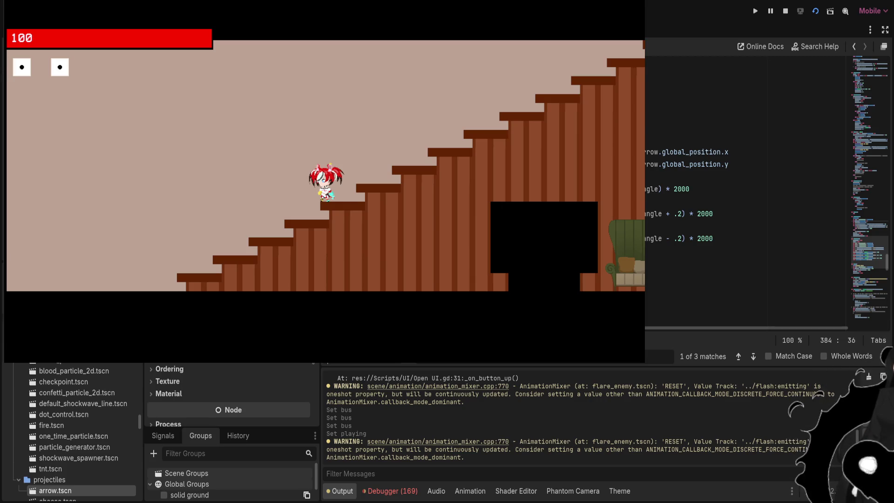
scroll(744, 186, down, 3)
scroll(745, 186, up, 10)
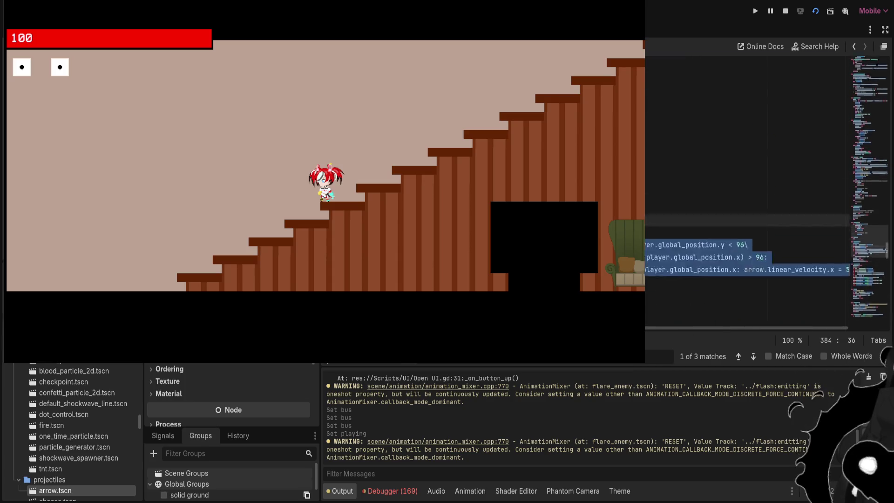
scroll(745, 186, up, 15)
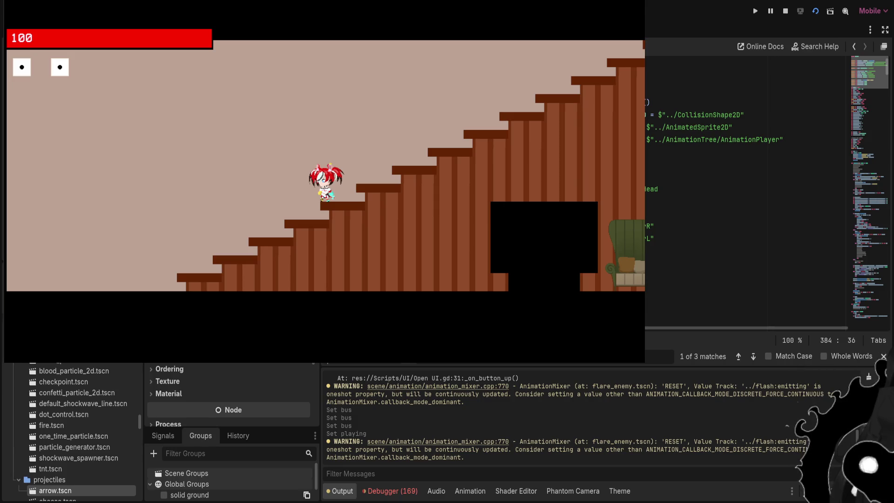
Review the node reference lines near the script's top, then show the Animation track editor
click(648, 101)
scroll(745, 186, down, 2)
scroll(745, 186, up, 2)
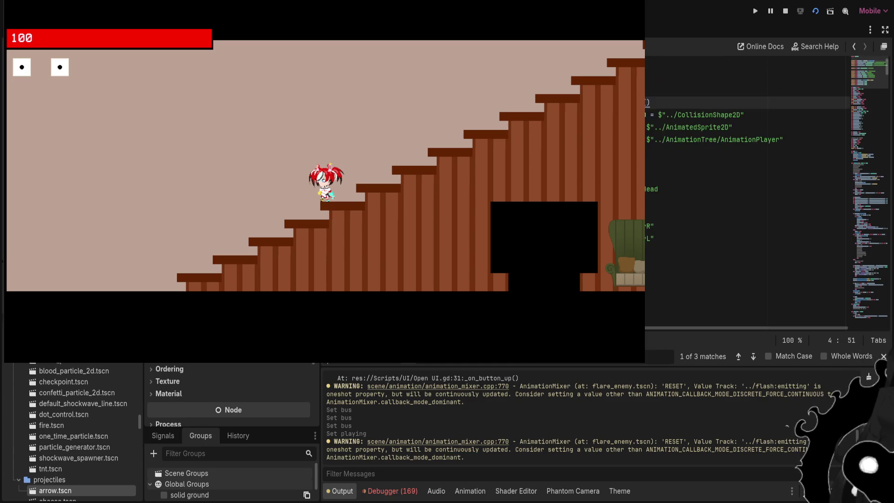
key(shift+Down)
scroll(744, 186, down, 3)
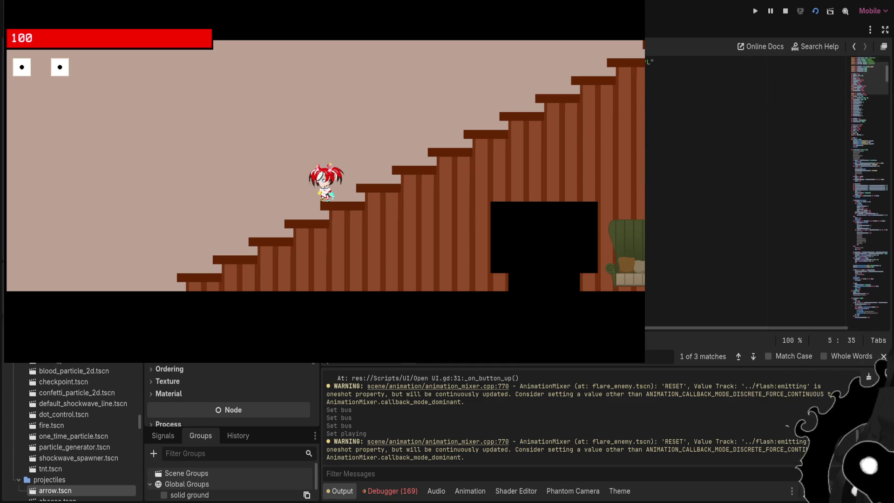
key(alt+n)
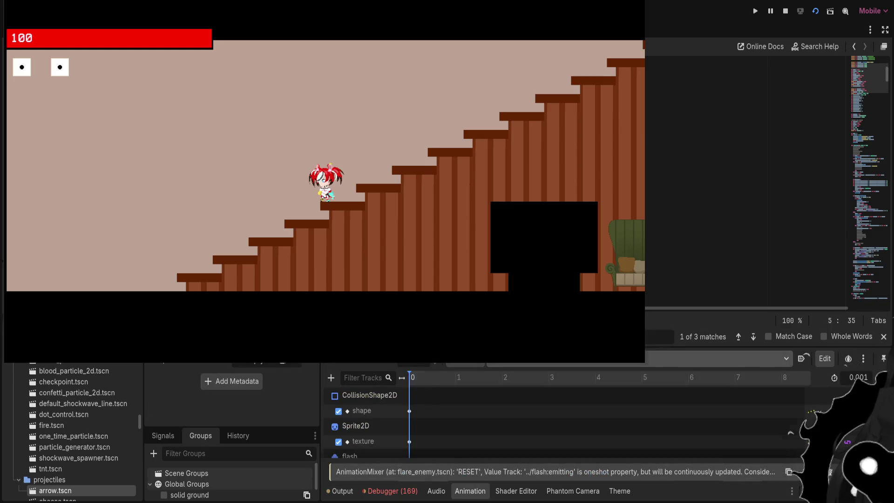
Select the first Functions keyframe, search the script, and open one_time_audio.tscn
click(421, 408)
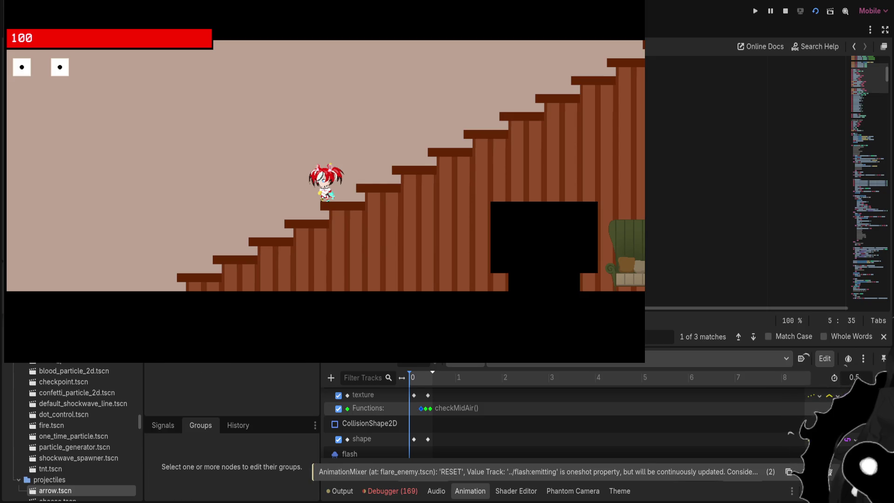
click(745, 189)
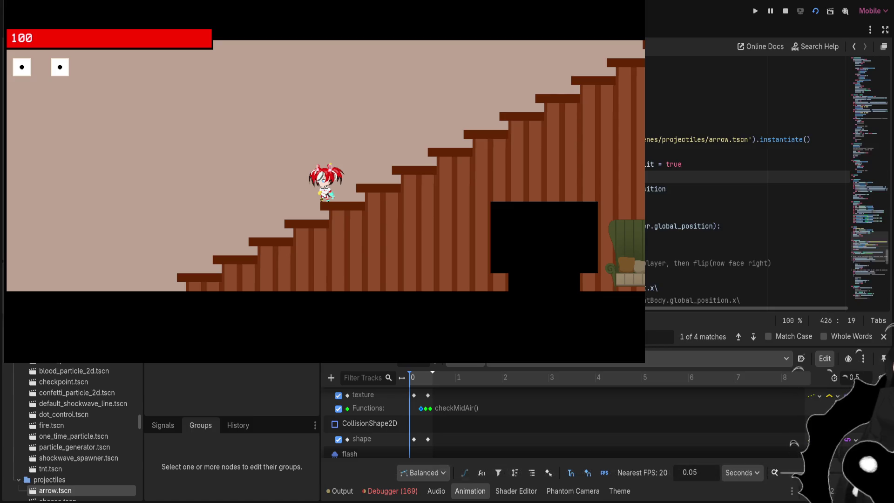
text(s)
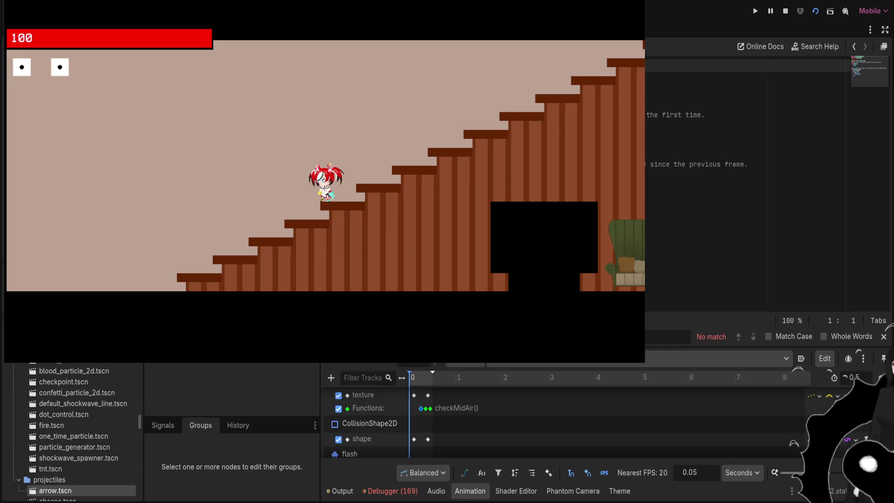
scroll(77, 433, down, 5)
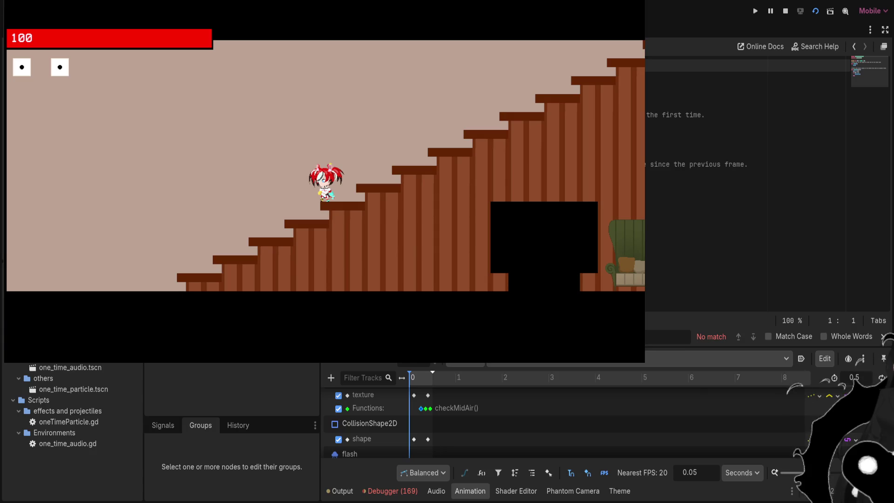
double_click(69, 367)
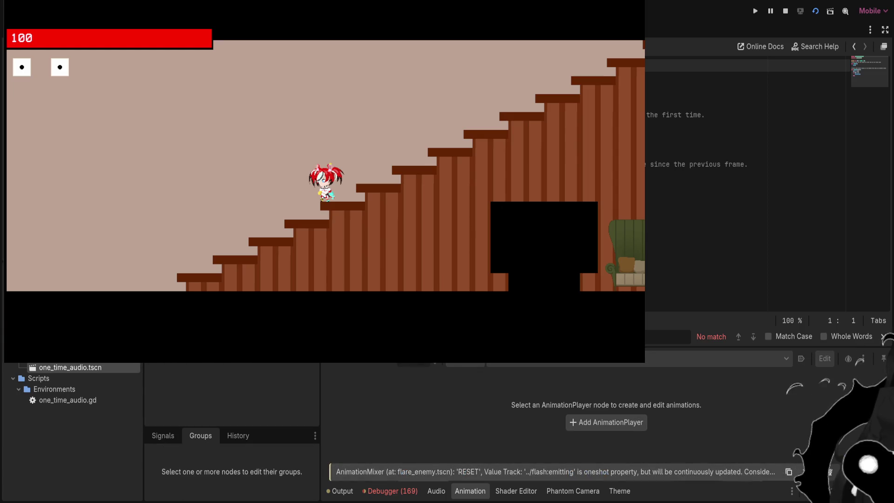
Pause the game and max out SFX, music and master volumes in Options, then resume
key(Escape)
key(Down)
key(Return)
key(Right)
key(Right)
key(Right)
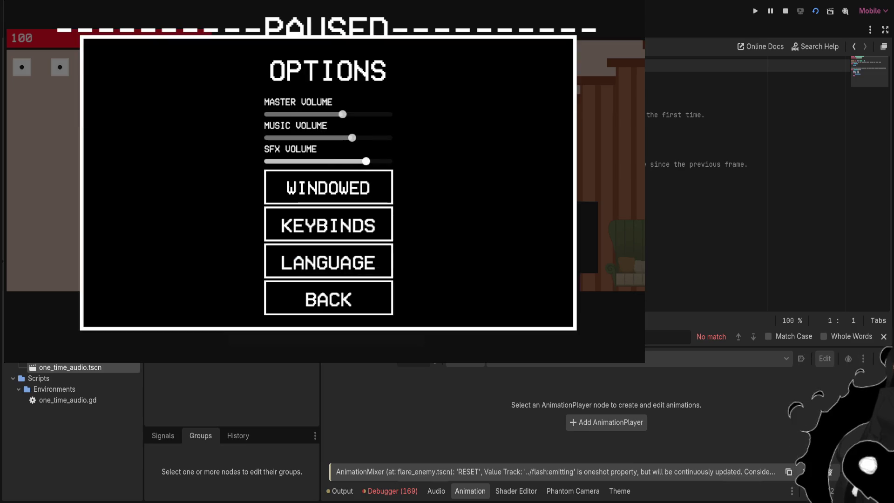
key(Up)
key(Right)
key(Right)
key(Right)
key(Up)
key(Right)
key(Right)
key(Right)
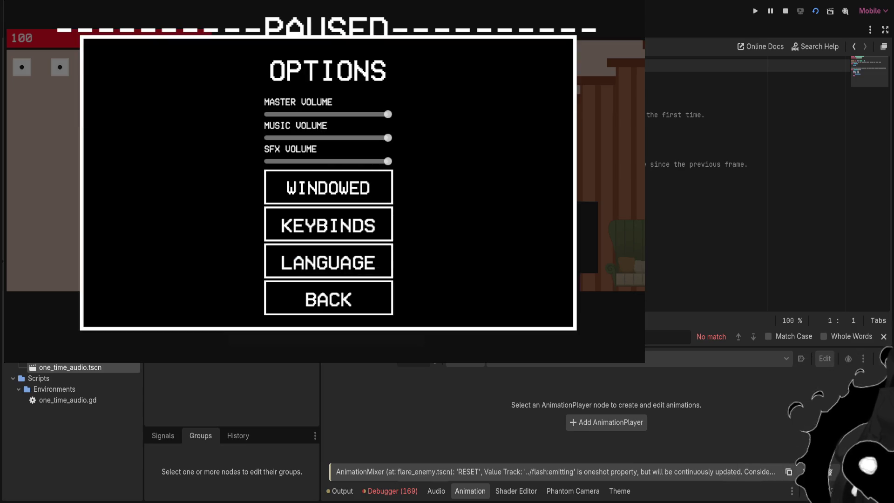
key(Escape)
key(Escape)
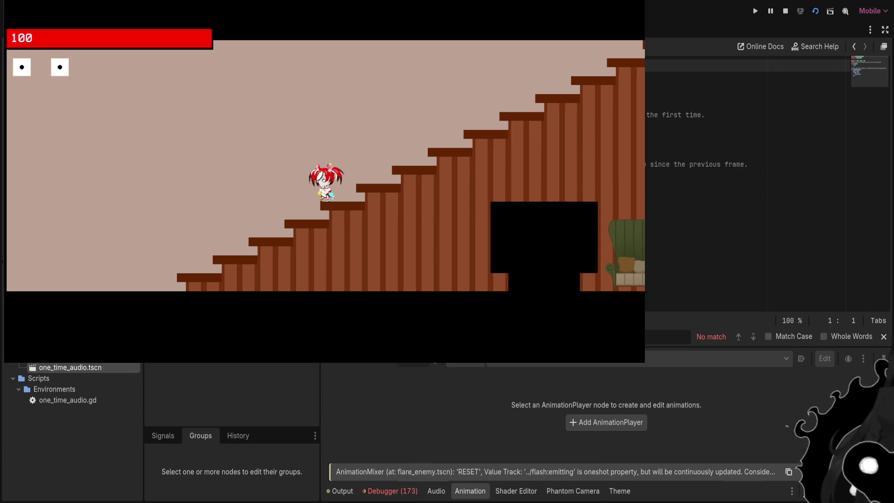
Jump the character off the stair and drop right into the next room
key(space)
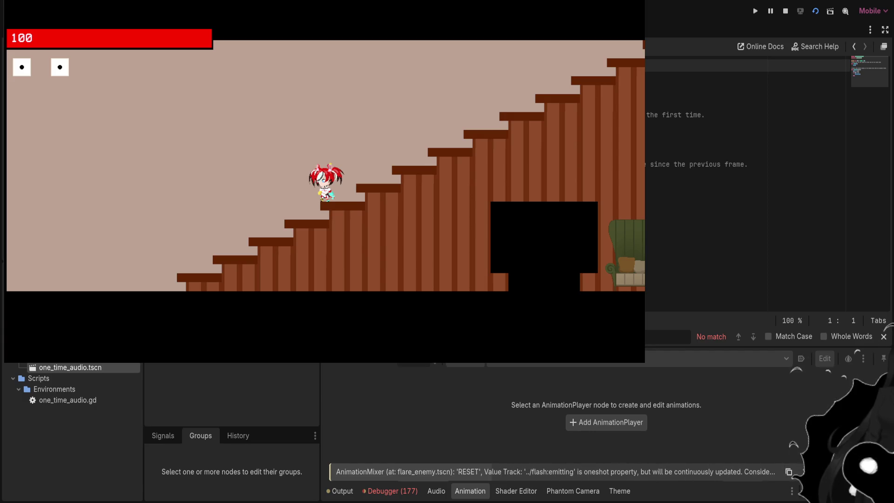
key(space)
key(Right)
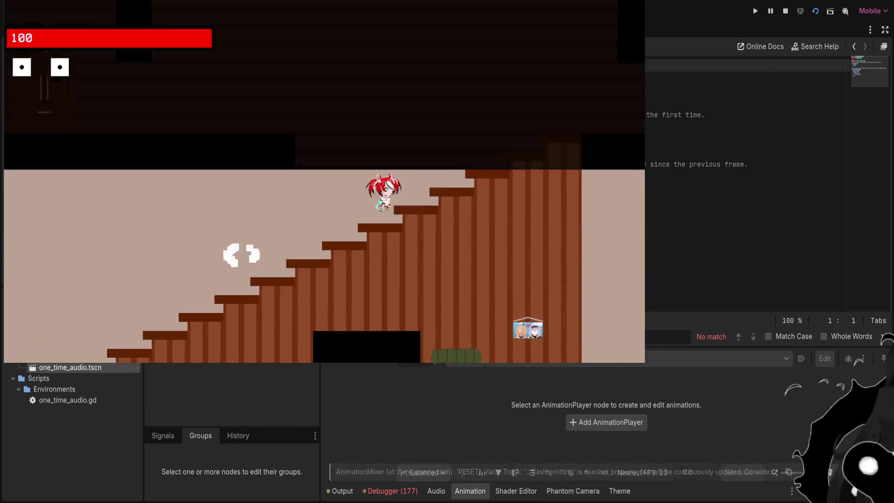
Run right to fight Shiranui Flare, cross left into the new room, jump up, then pause
key(Right)
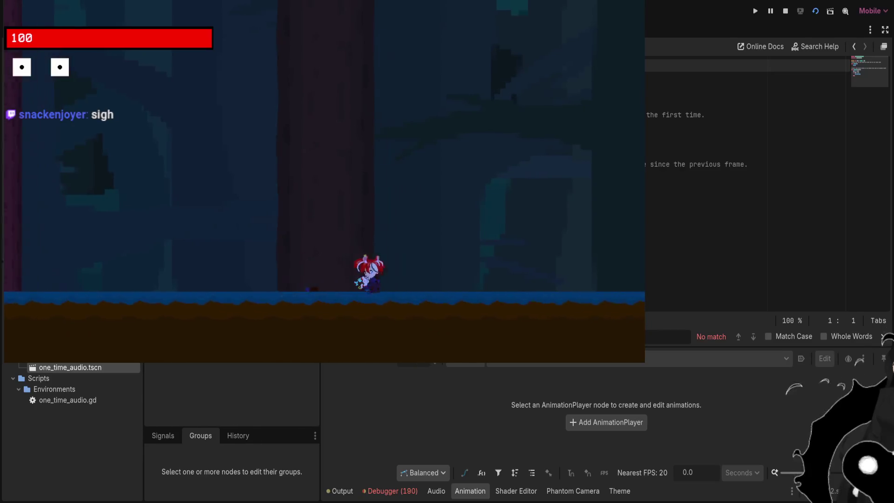
key(Right)
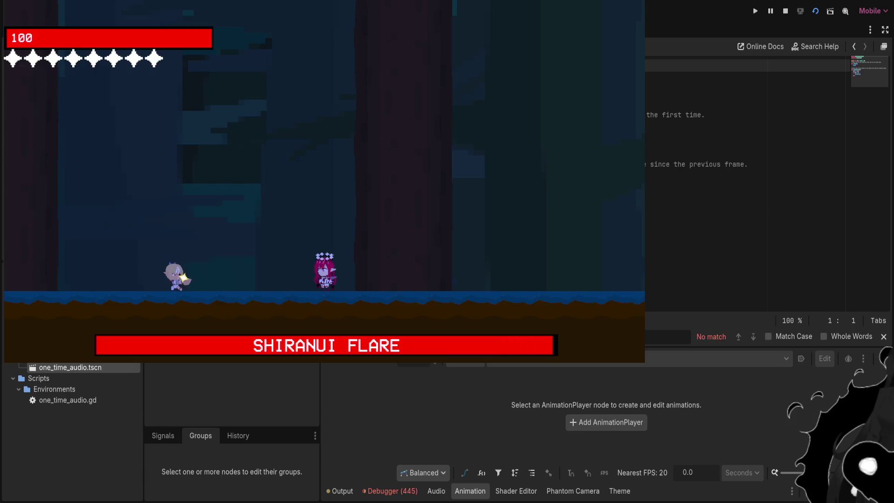
key(Left)
key(space)
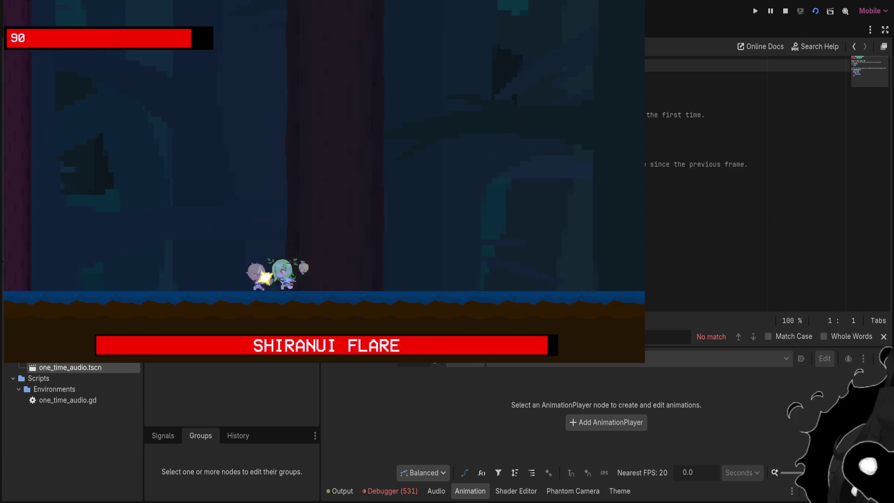
key(Left)
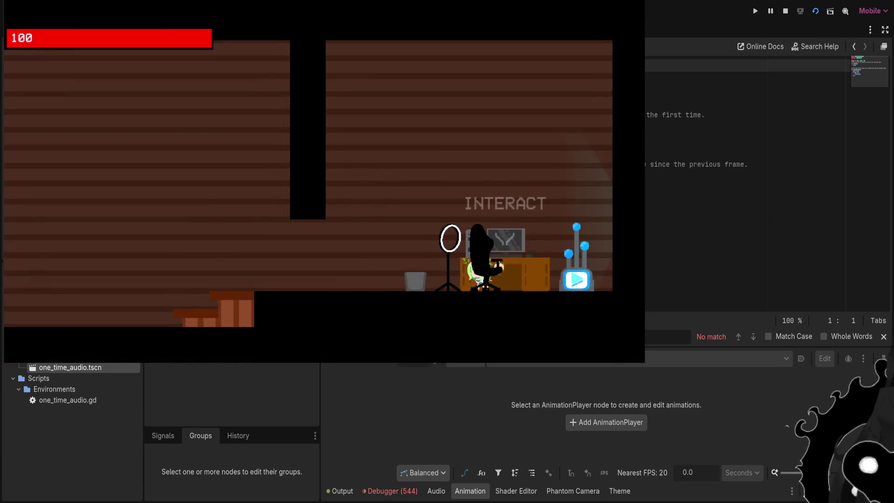
key(space)
key(Escape)
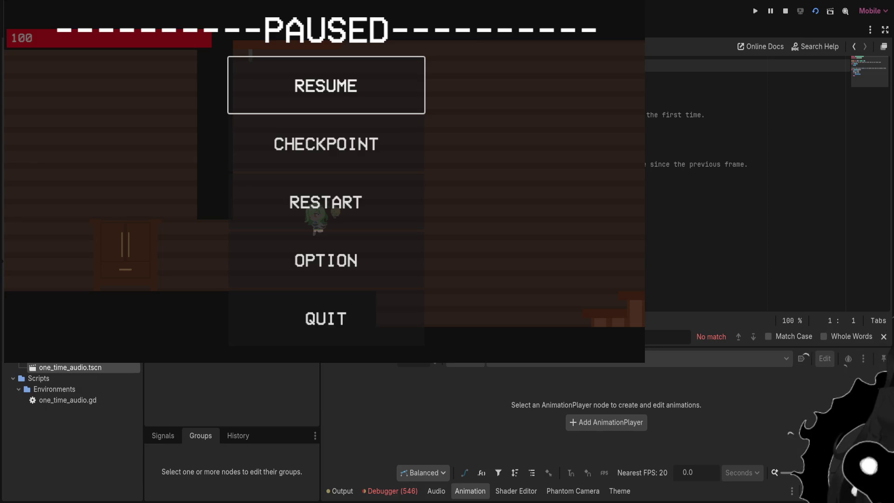
With the game still paused, place the script caret on line 15 and then on line 3
click(745, 238)
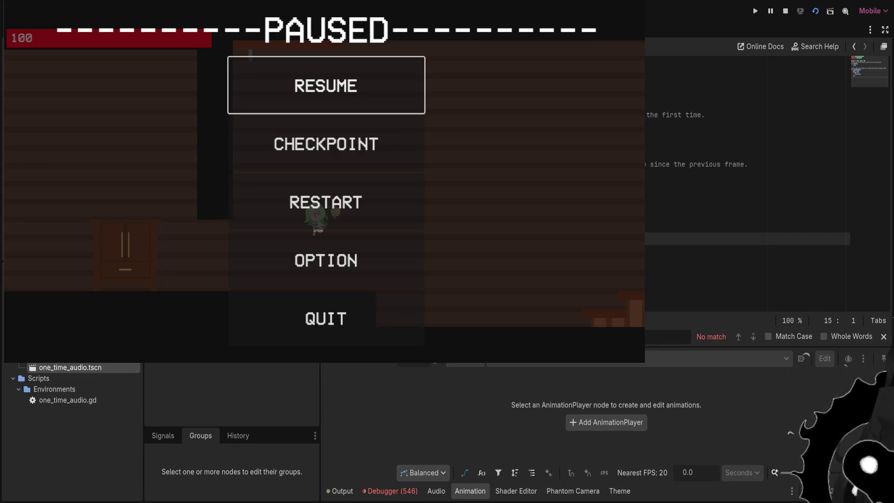
click(745, 89)
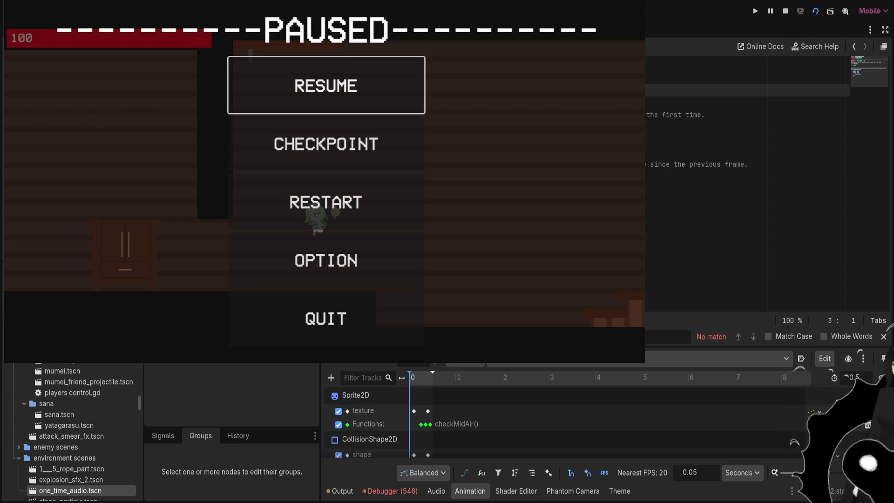
Paste the copied code over the script template and add an autocompleted 'is' statement below line 13
key(ctrl+v)
scroll(768, 186, up, 3)
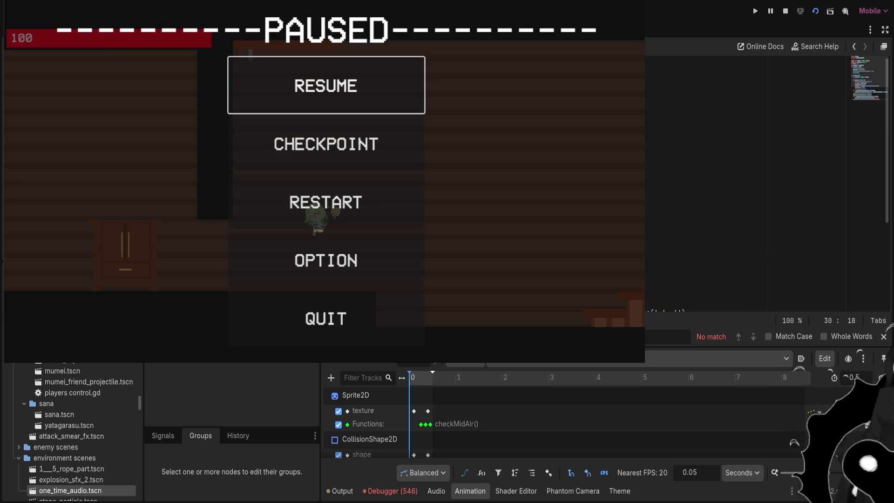
scroll(768, 209, down, 2)
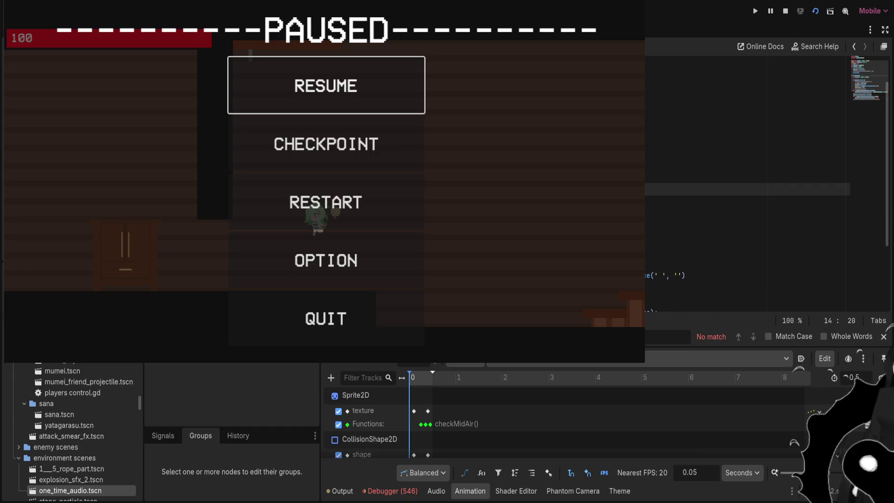
click(745, 177)
key(Return)
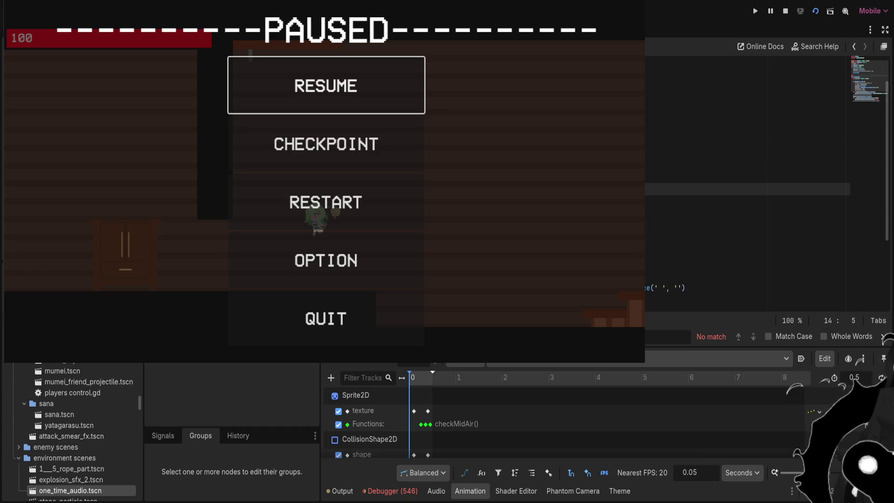
text(is)
key(Return)
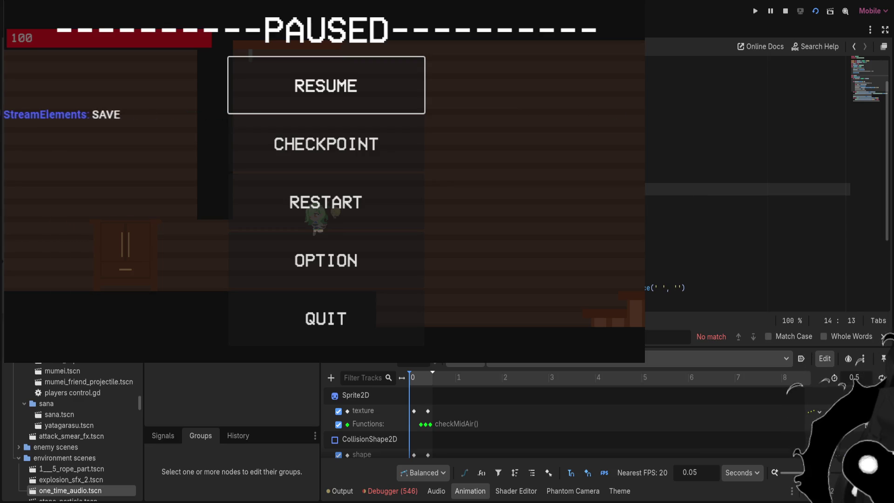
key(Return)
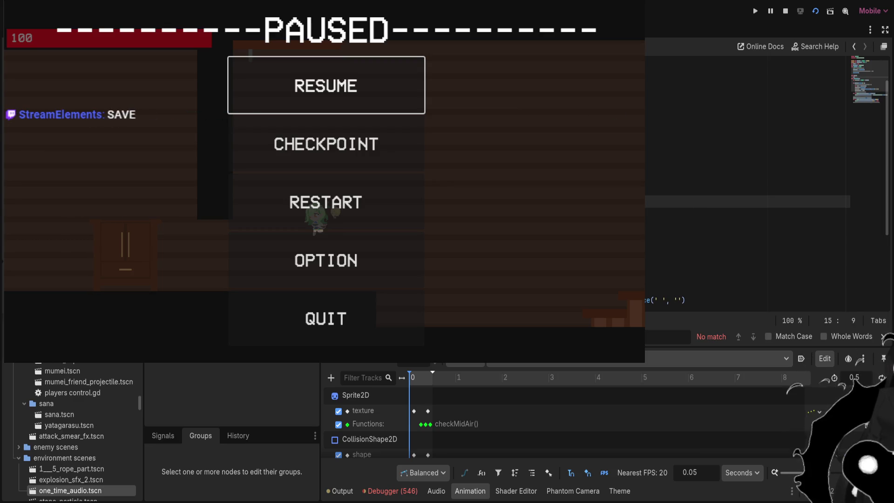
key(Return)
key(Return)
key(Return)
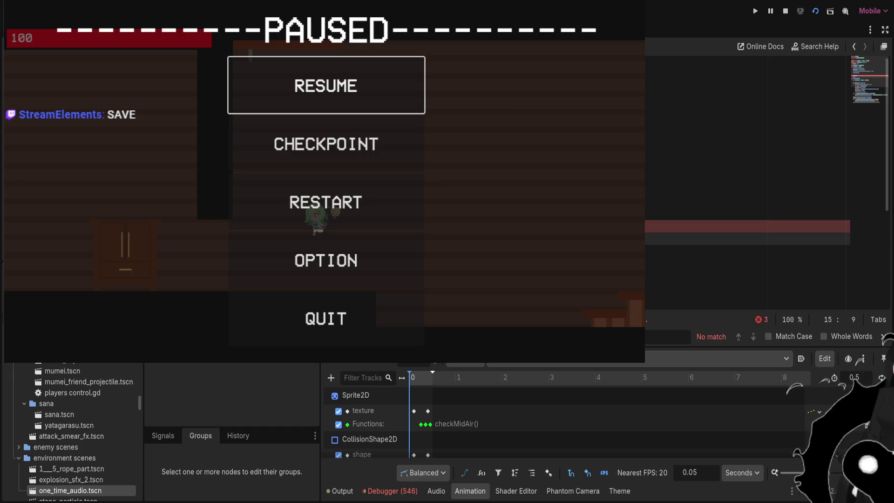
Complete the flagged error line with a '.' suggestion, then undo the extra lines to clear the error
click(745, 227)
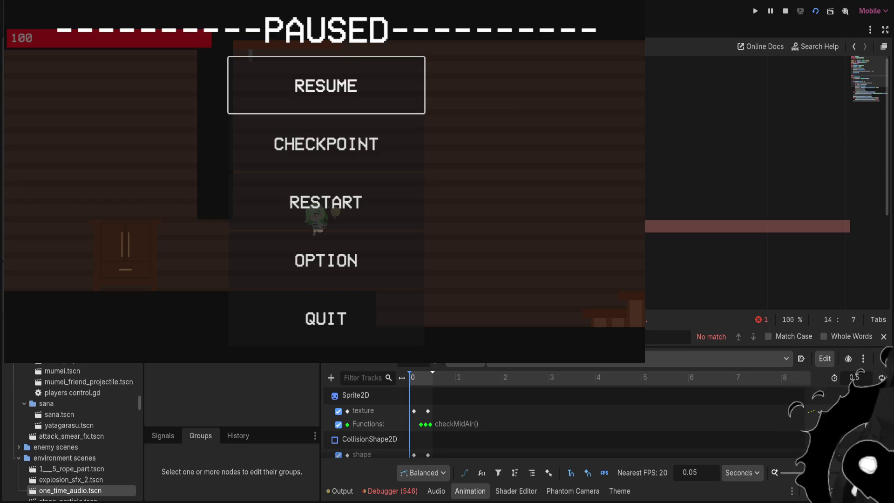
text(.)
key(BackSpace)
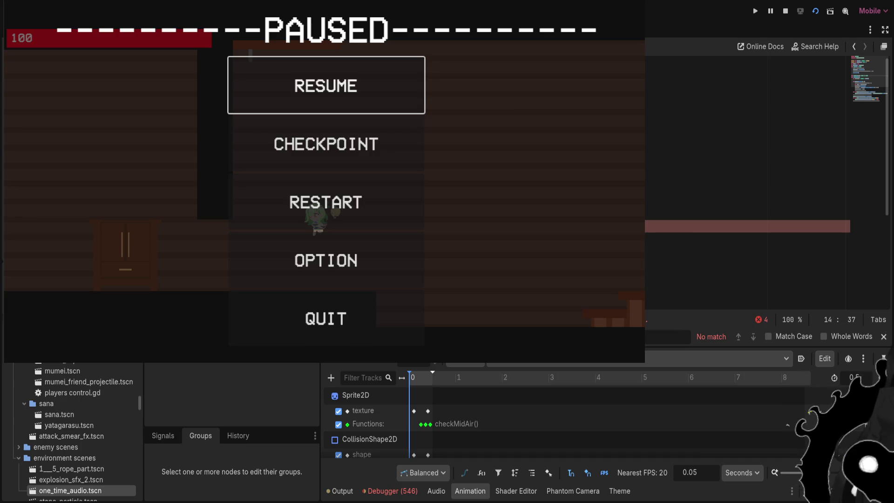
key(Return)
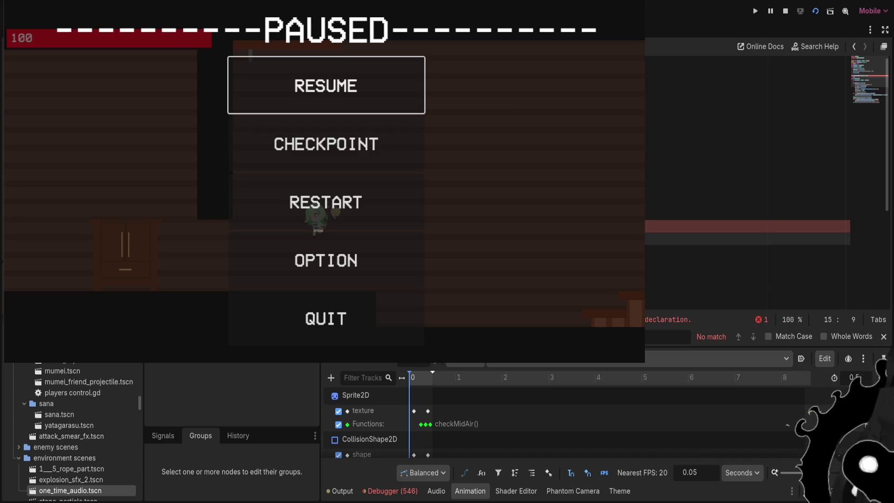
key(ctrl+z)
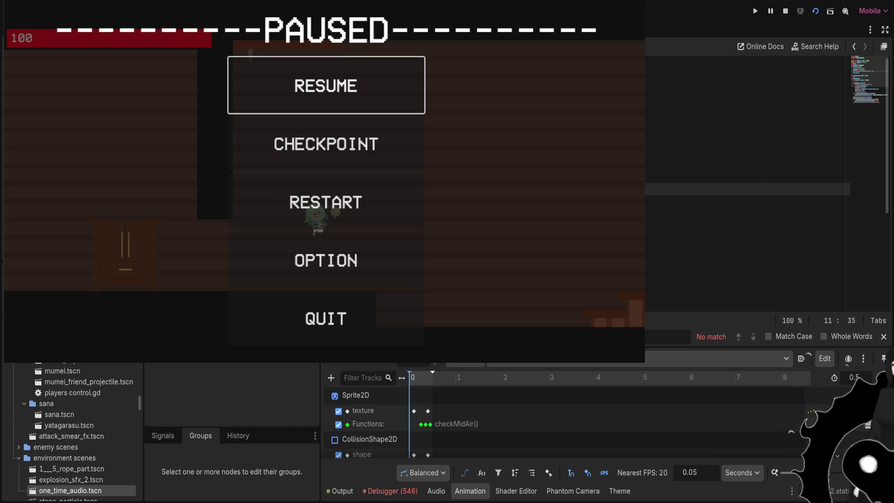
Scroll through the longer Irys White script and place the caret on the ]: line
scroll(72, 430, down, 10)
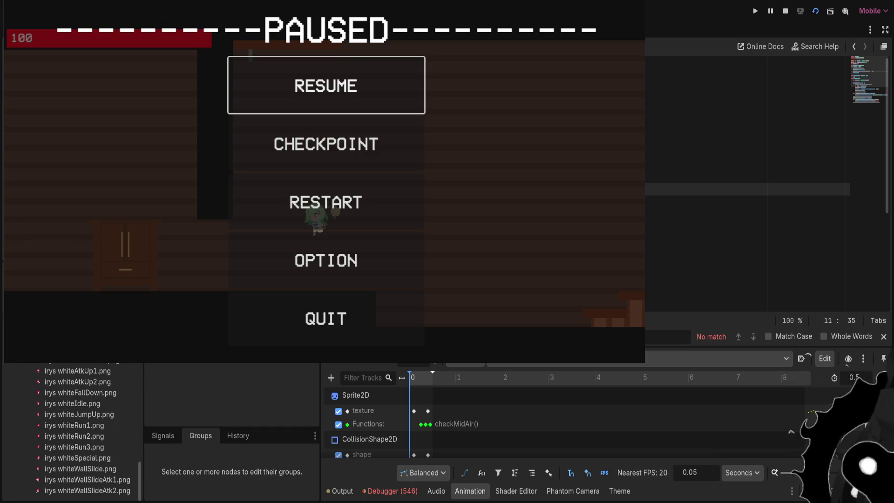
scroll(72, 431, down, 3)
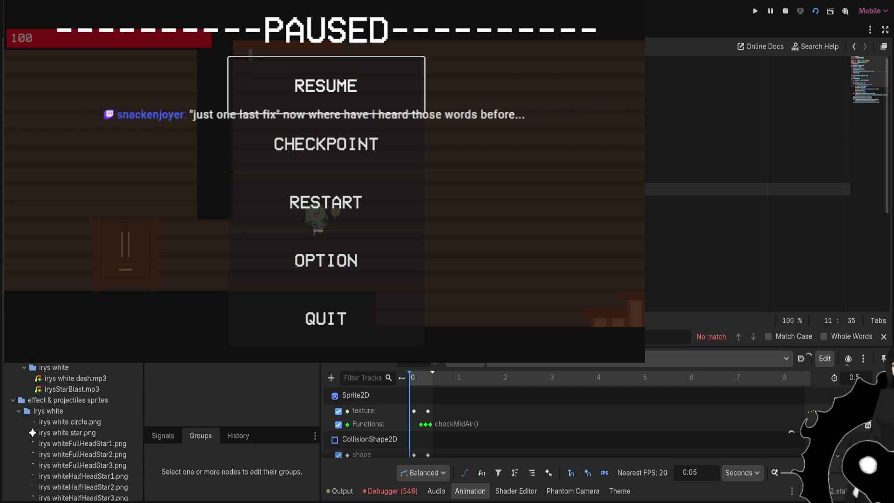
scroll(72, 431, down, 1)
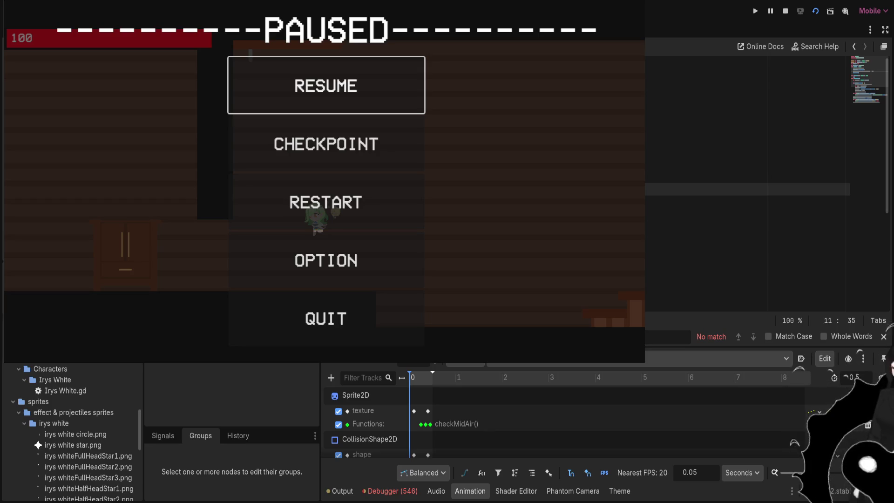
scroll(72, 431, up, 3)
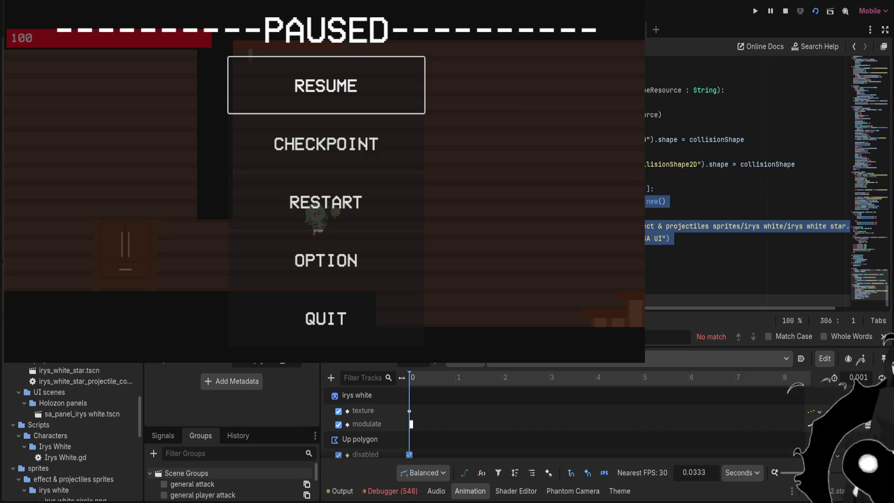
click(653, 189)
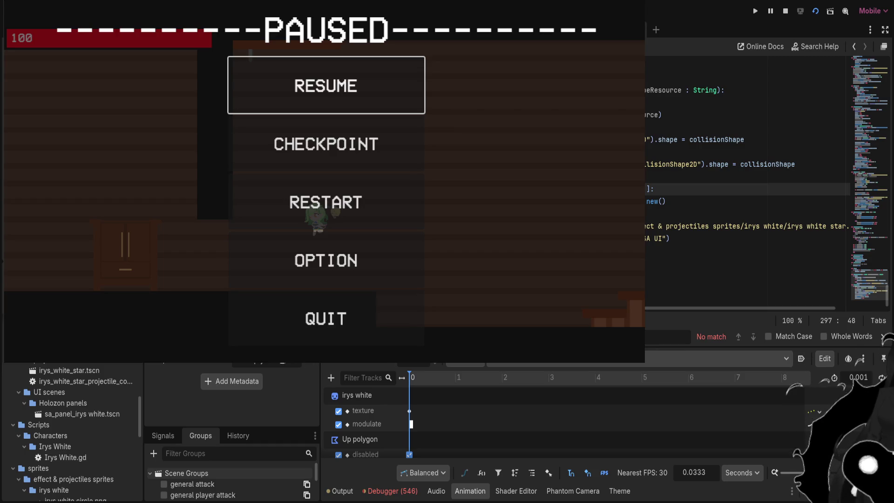
Search the character script and step to the third of its 7 matches
scroll(745, 186, down, 10)
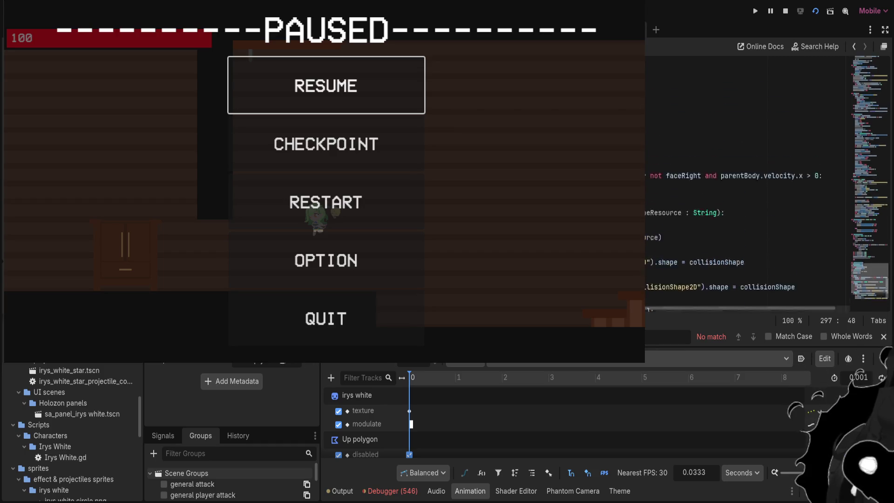
scroll(745, 186, up, 5)
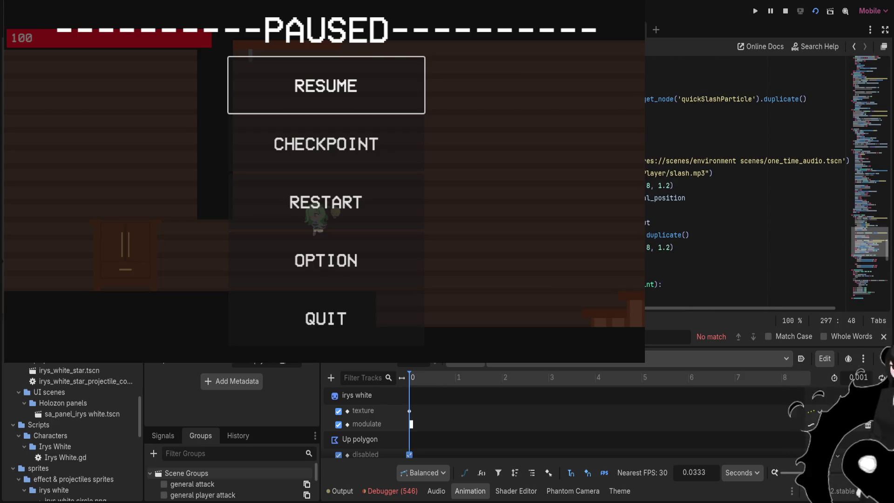
scroll(744, 186, up, 1)
scroll(745, 186, up, 1)
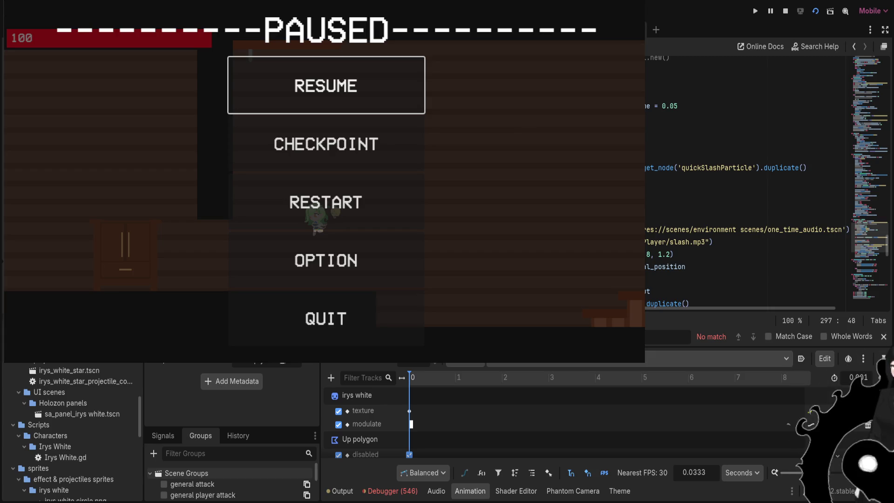
key(BackSpace)
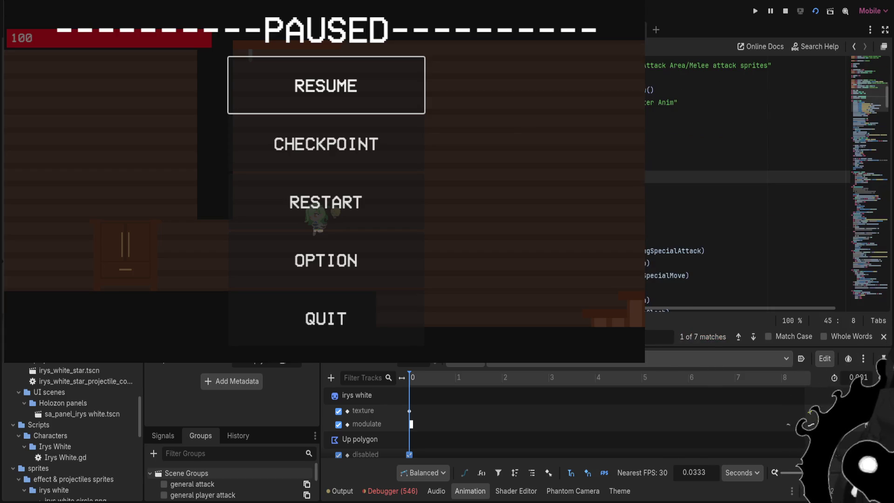
scroll(745, 186, up, 1)
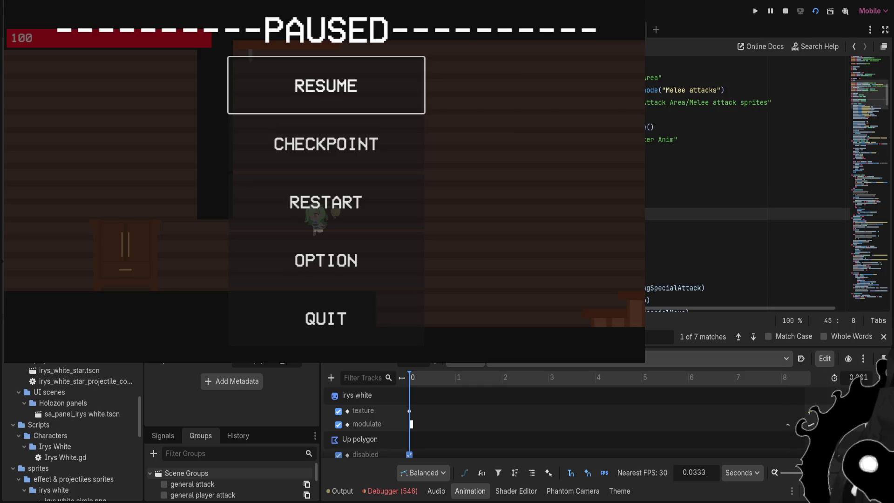
click(753, 336)
click(752, 336)
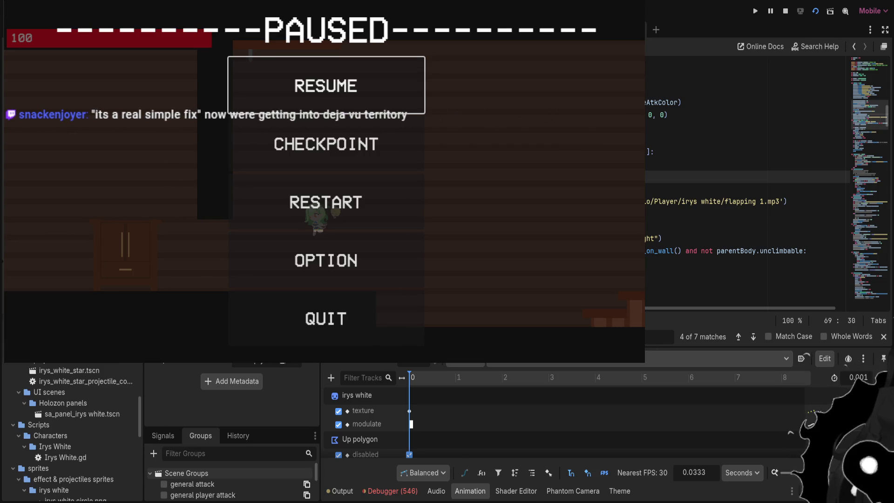
key(Up)
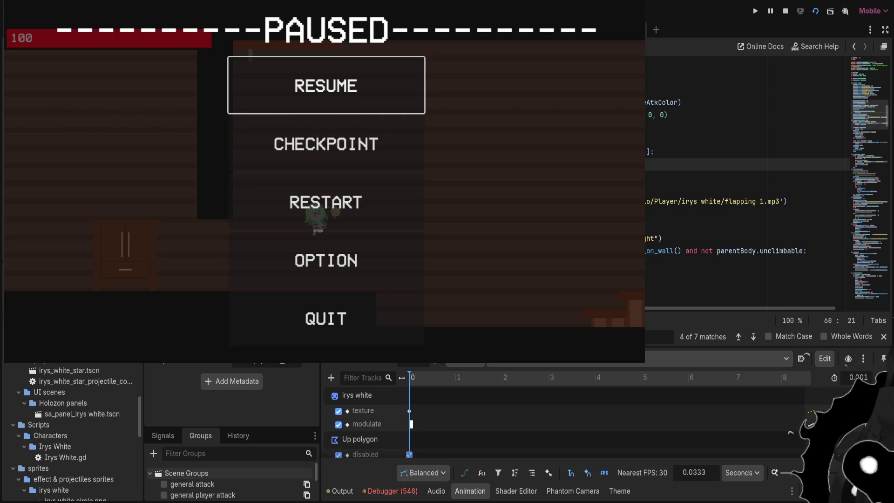
key(Down)
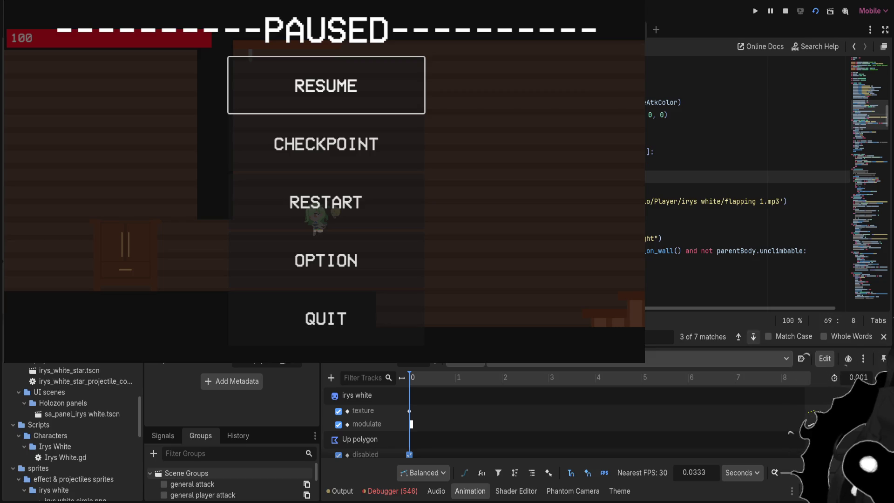
Cycle through the matches to the sixth, checking the code around lines 72 and 73
click(753, 337)
click(753, 336)
click(753, 336)
click(753, 336)
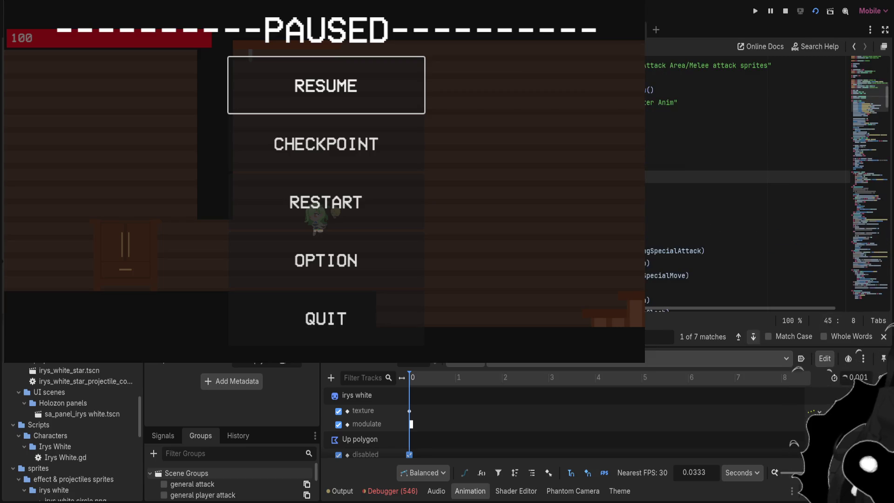
click(754, 336)
click(753, 336)
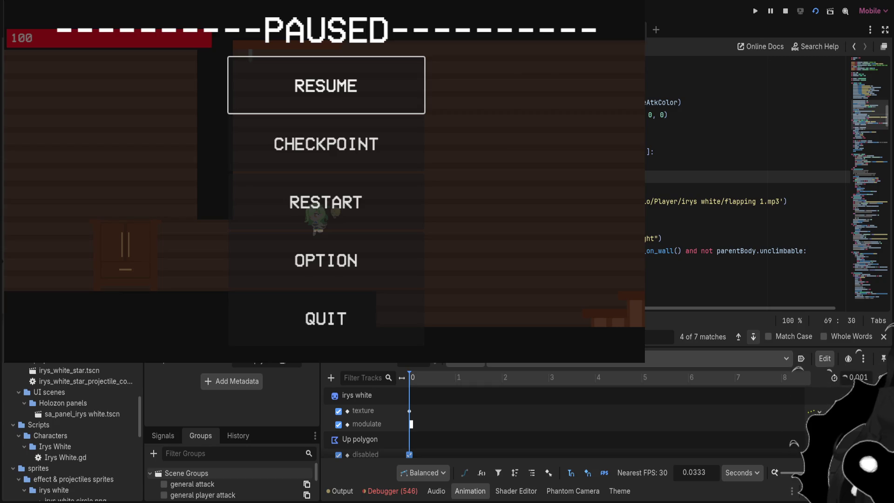
click(753, 336)
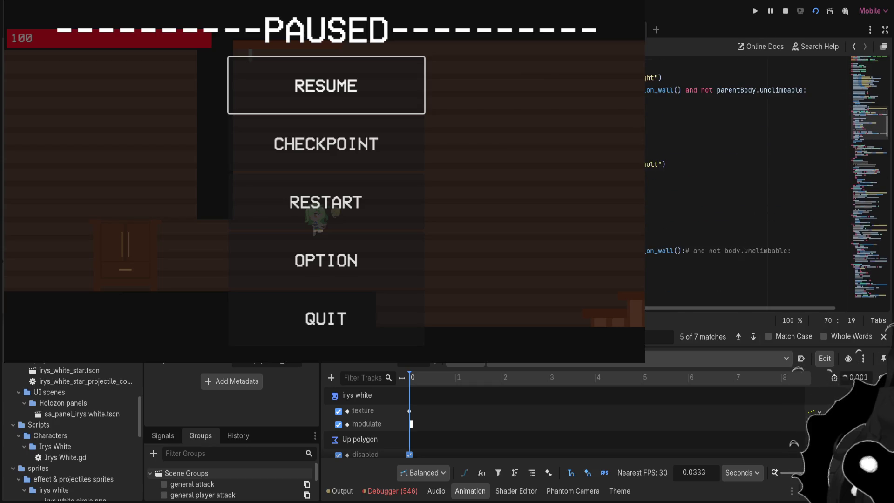
scroll(745, 177, down, 4)
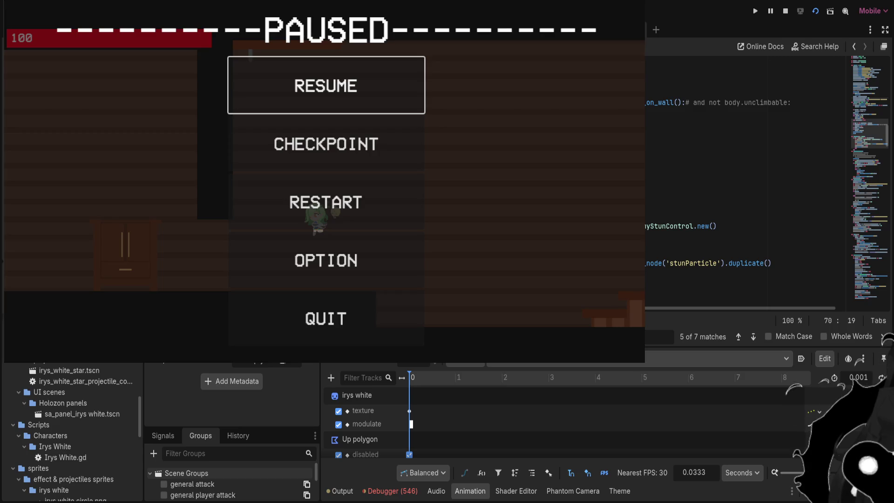
click(753, 336)
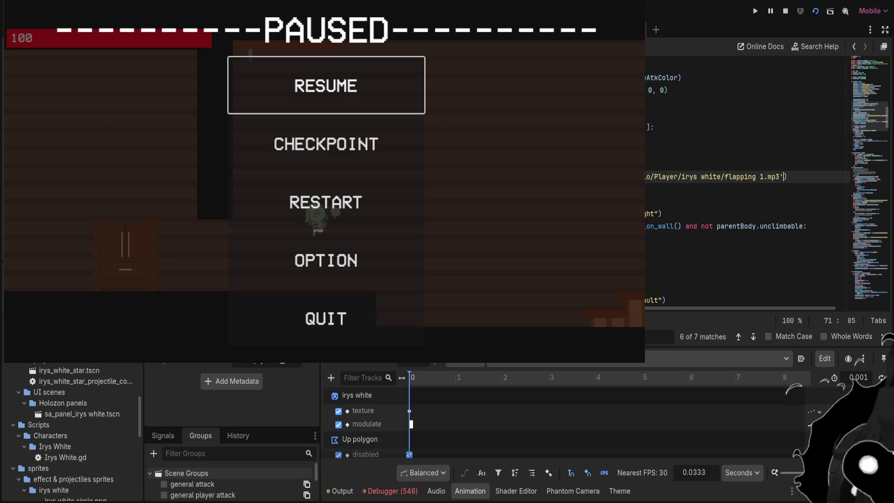
key(Down)
scroll(745, 186, up, 3)
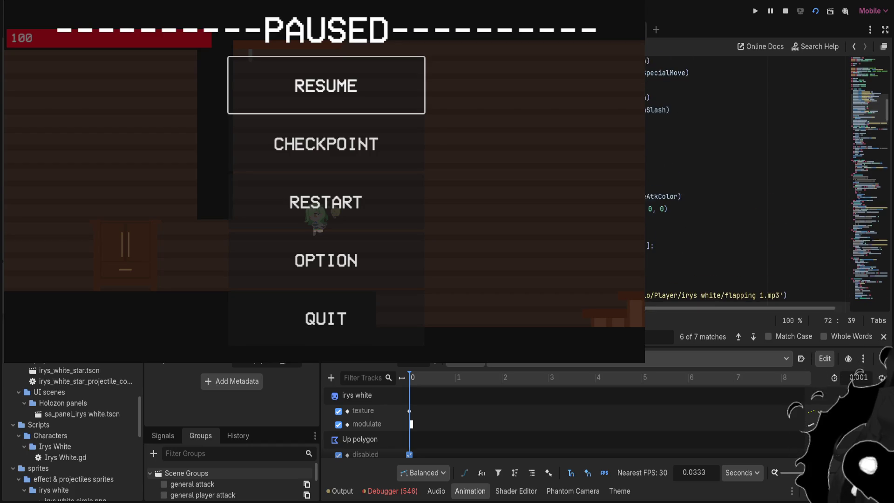
scroll(745, 186, down, 3)
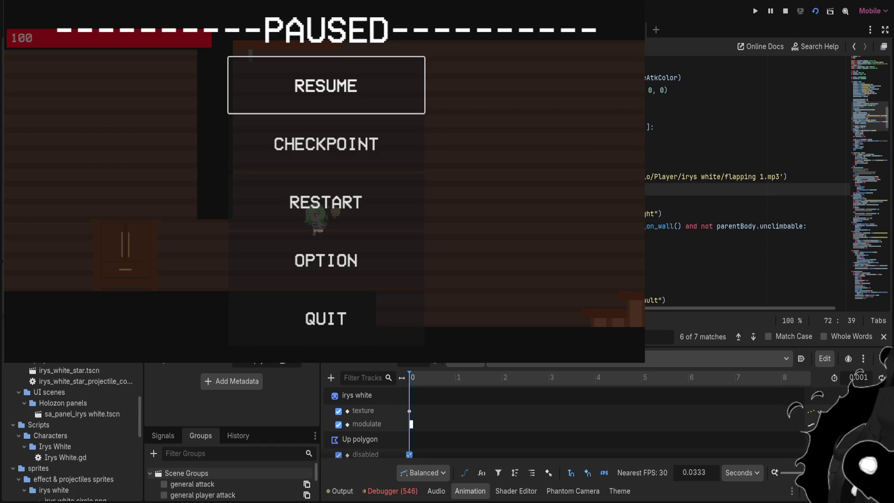
key(Down)
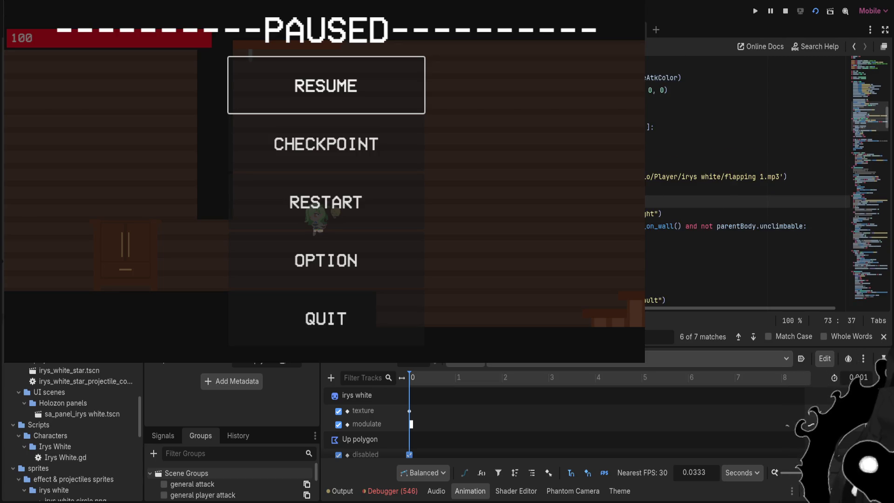
key(Up)
key(Home)
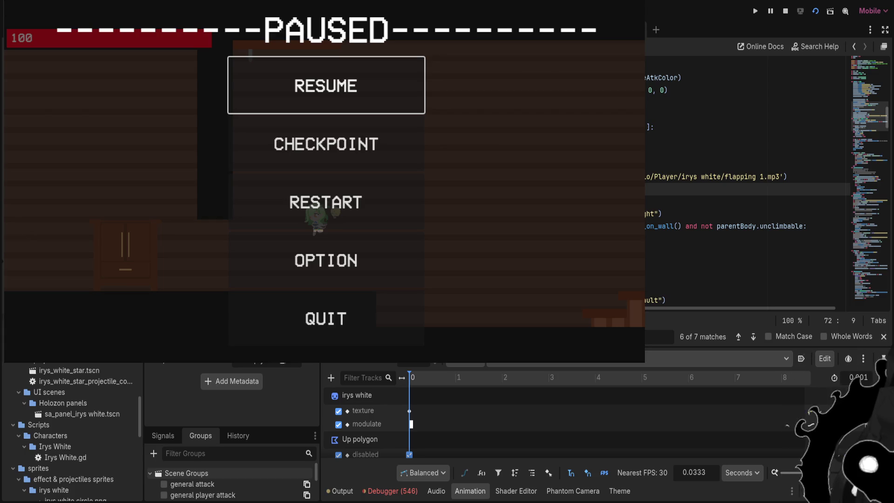
Scroll back up and switch back to the short script
scroll(744, 186, up, 2)
scroll(745, 186, up, 10)
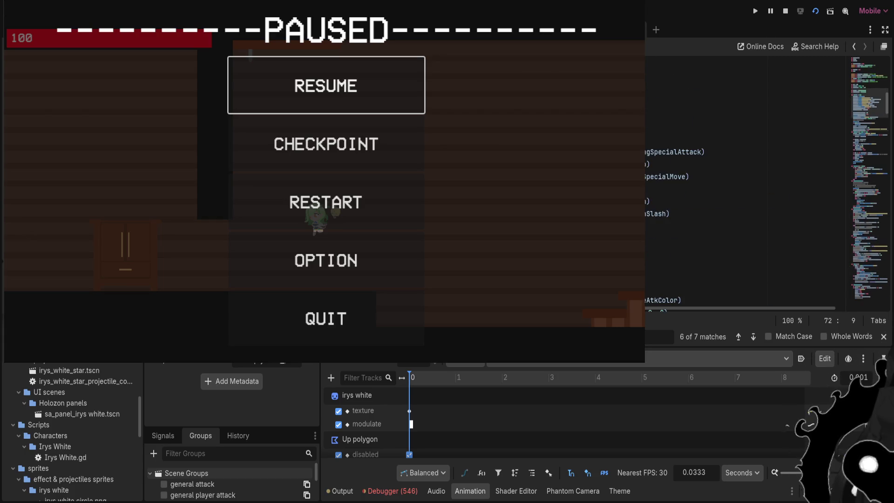
scroll(745, 187, up, 2)
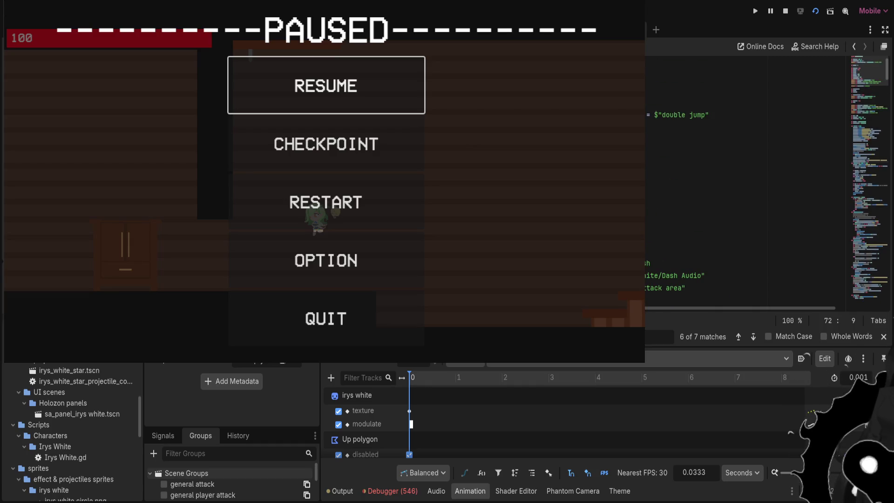
key(alt+Left)
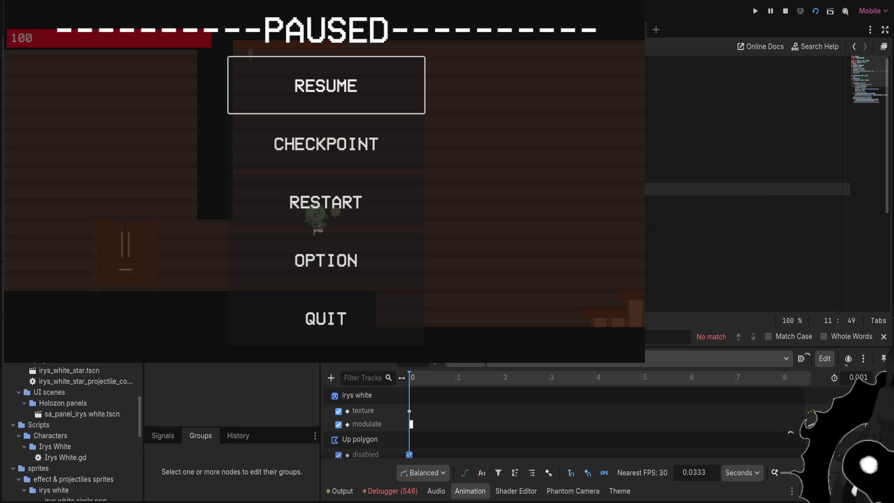
Switch to the Irys White script and scroll down to the flapping audio and on_wall() lines
key(alt+Left)
key(alt+Left)
key(alt+Left)
scroll(744, 186, down, 5)
scroll(745, 186, down, 4)
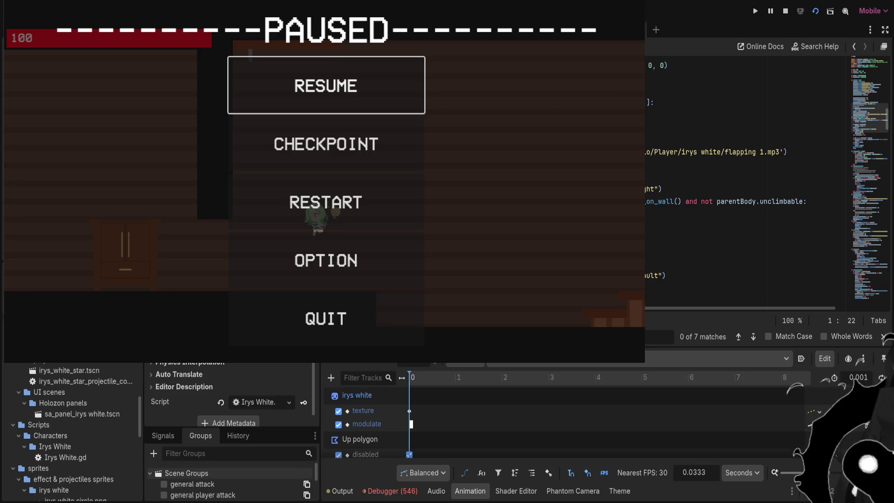
scroll(745, 186, down, 3)
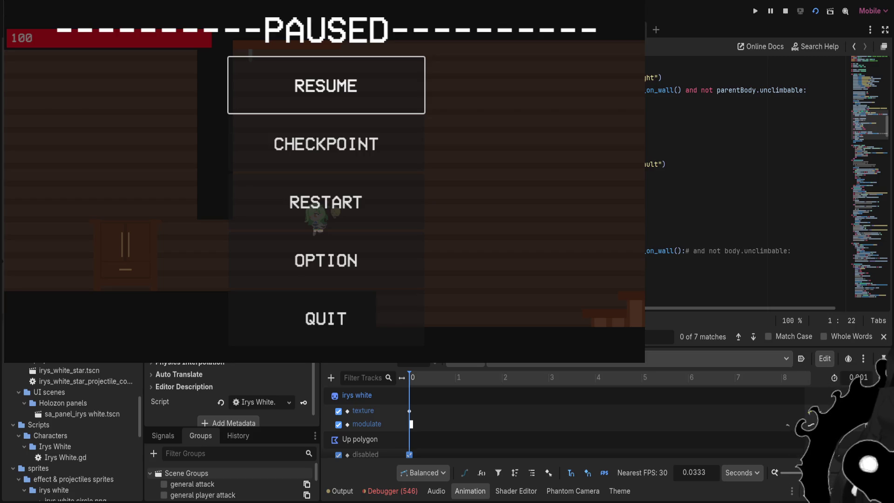
Step the search to match 3 of 7 and go to the end of the flapping 1.mp3 line
click(745, 139)
key(Down)
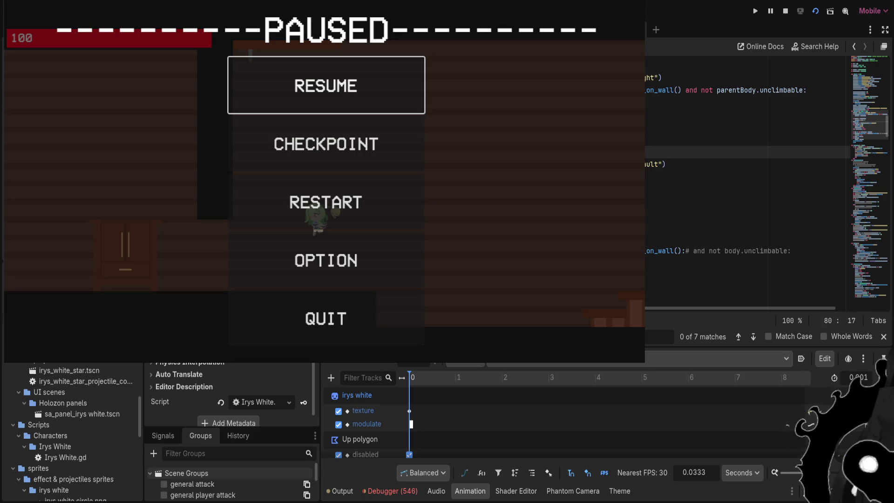
key(Up)
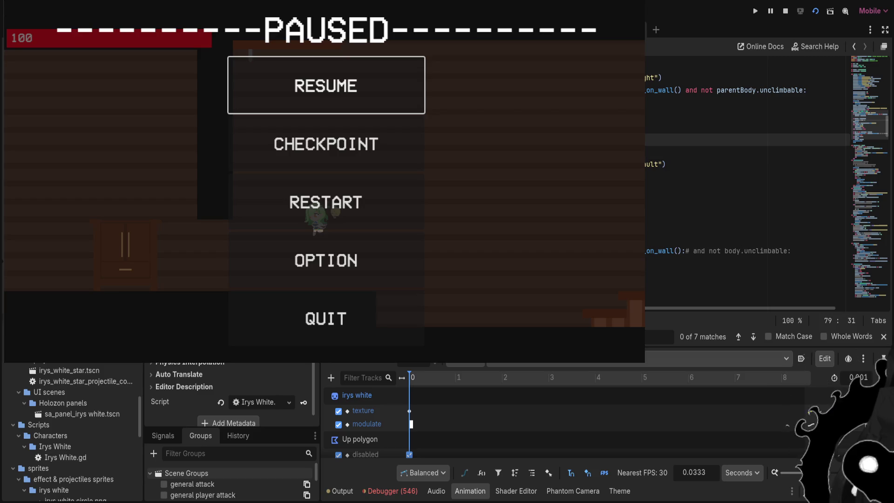
key(F3)
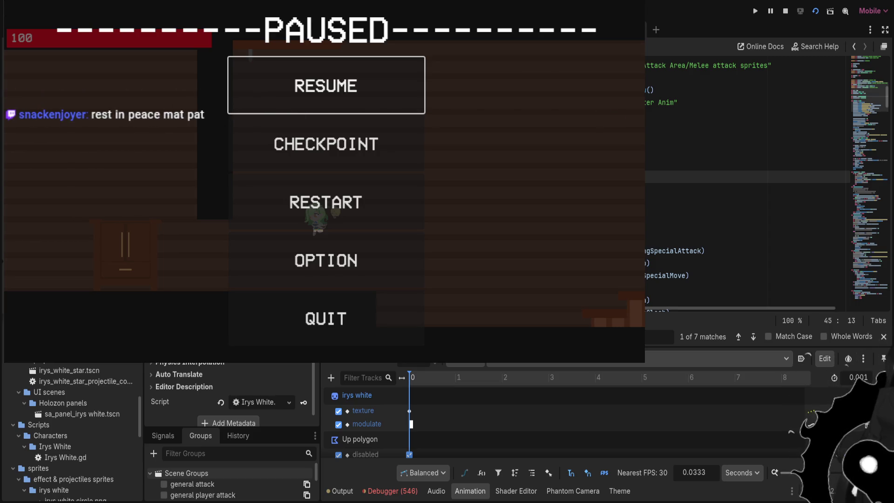
click(753, 336)
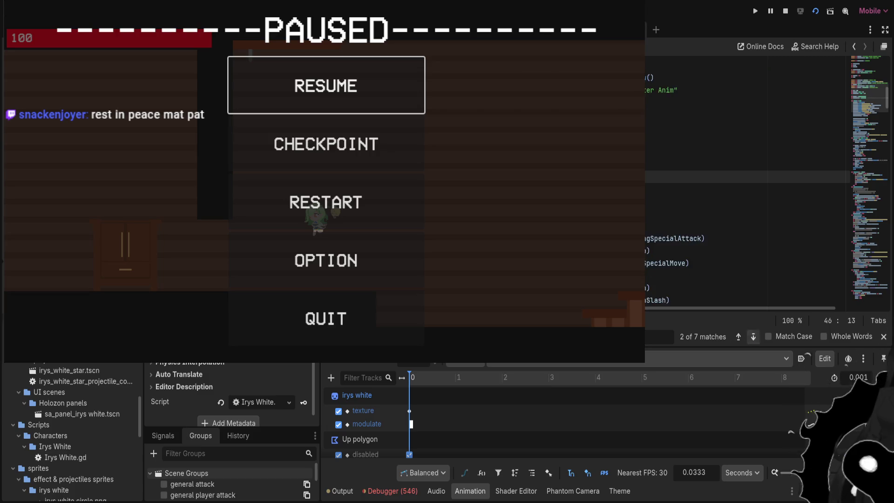
click(753, 336)
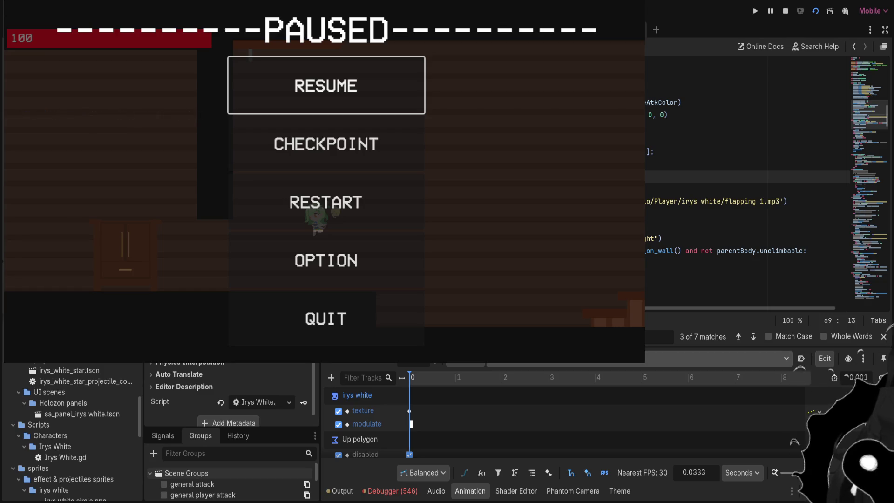
click(652, 214)
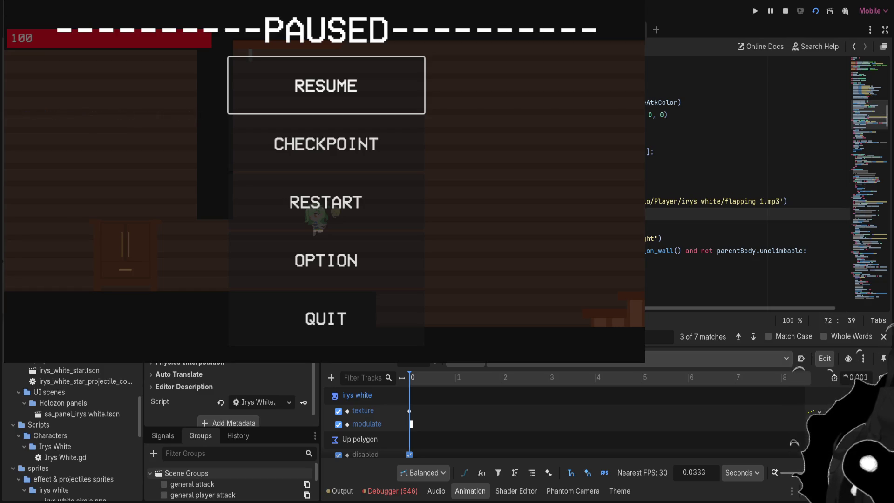
click(787, 201)
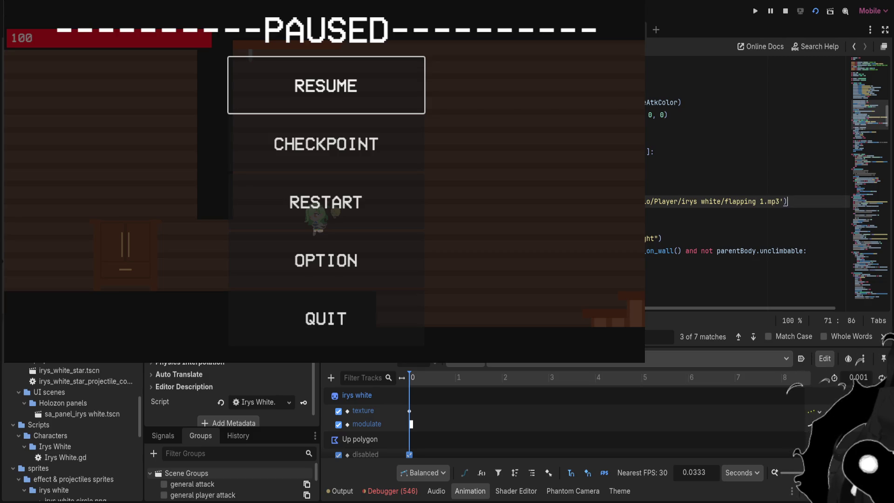
key(shift+Home)
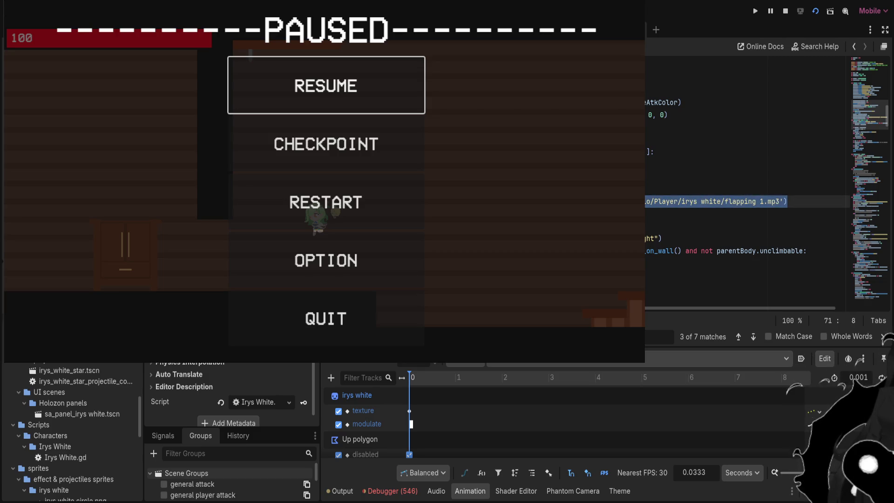
key(shift+Left)
key(shift+Left)
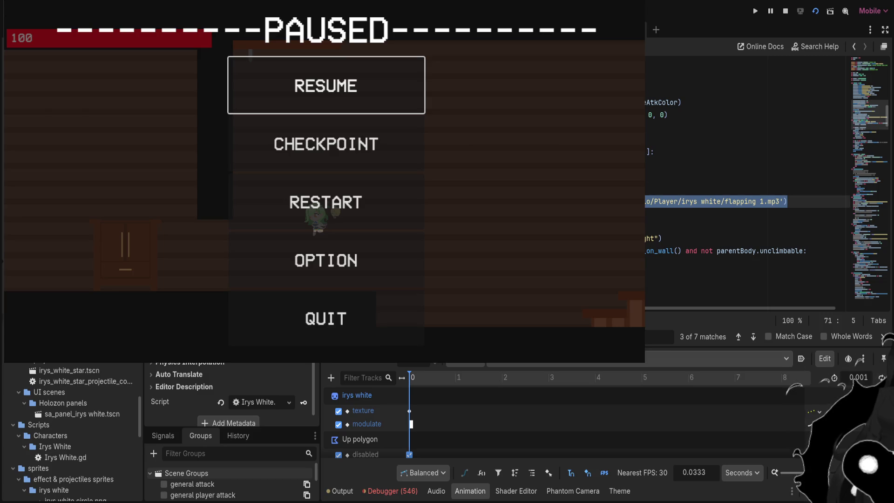
key(Up)
key(Up)
key(Up)
key(Down)
key(Down)
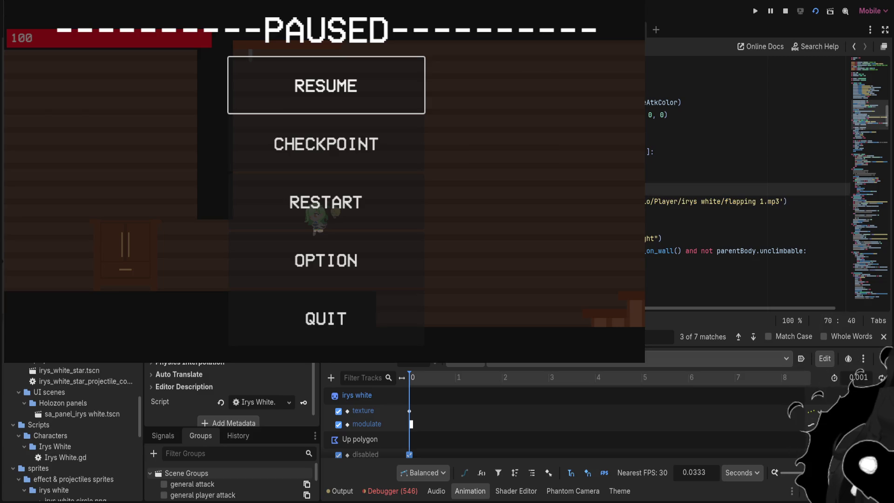
key(Up)
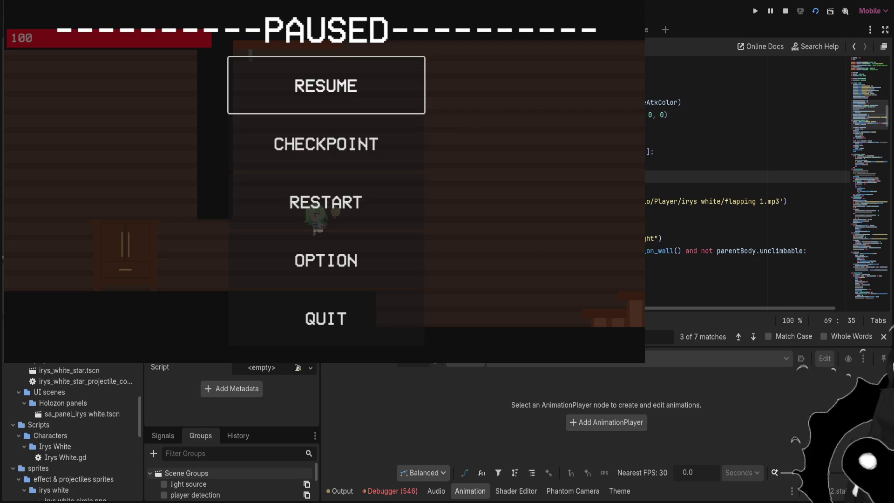
Move from line 490 up through lines 152 and 112 to the run audio line
key(BackSpace)
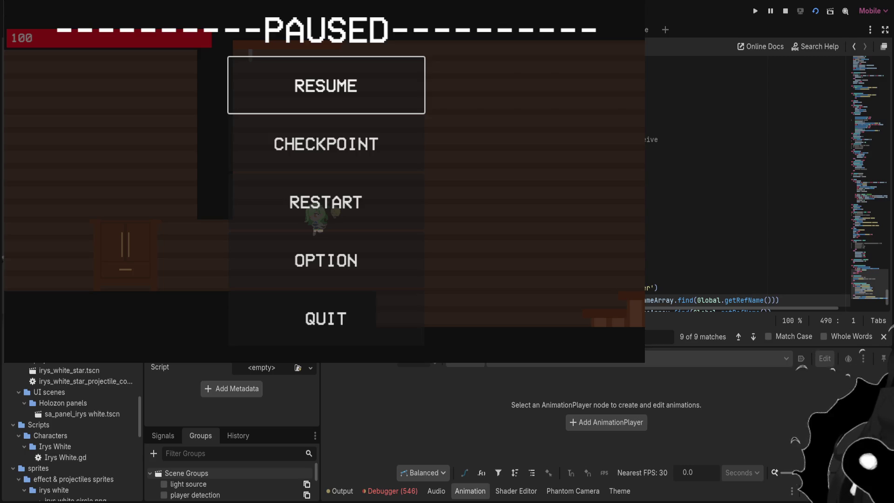
scroll(745, 177, up, 15)
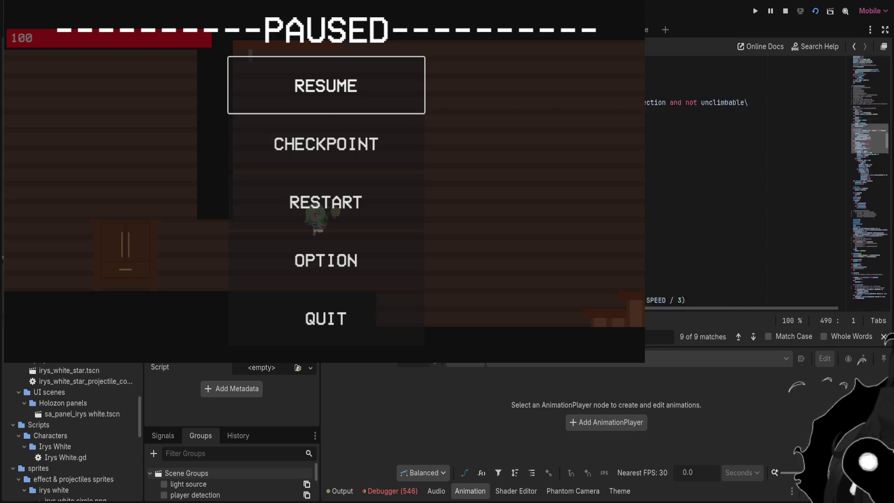
click(744, 226)
scroll(745, 186, up, 5)
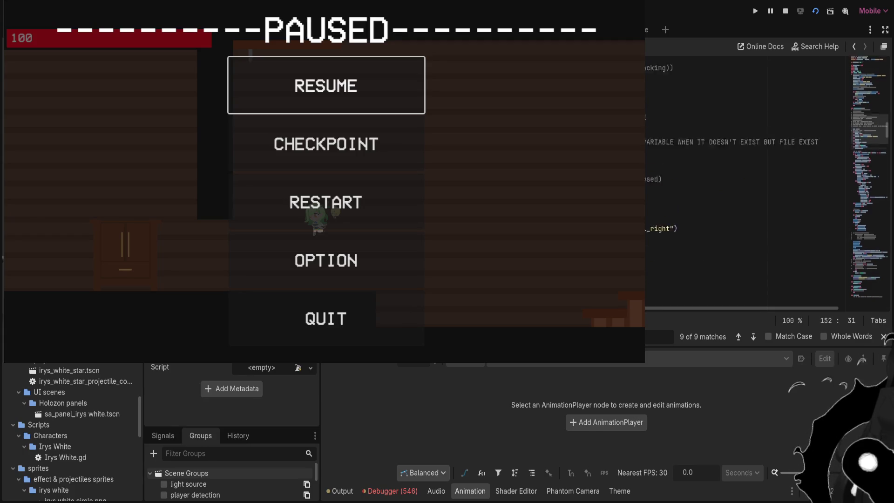
scroll(745, 186, up, 4)
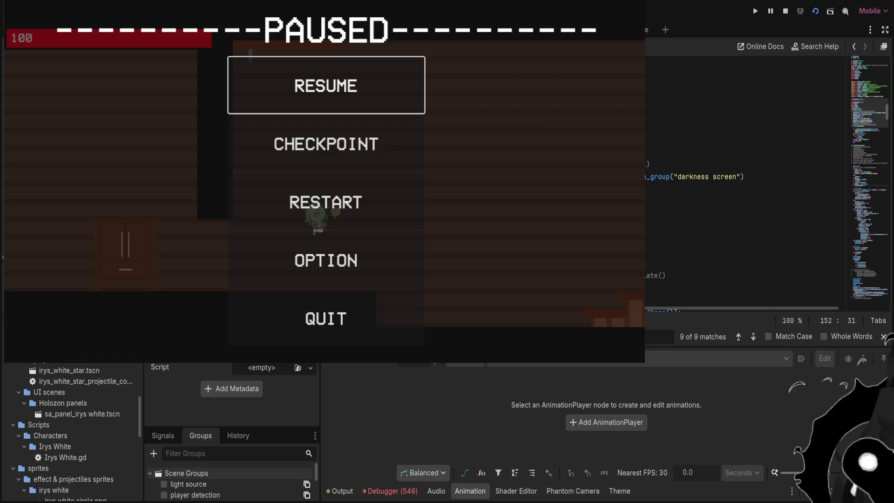
scroll(744, 177, down, 2)
click(745, 218)
scroll(744, 187, up, 6)
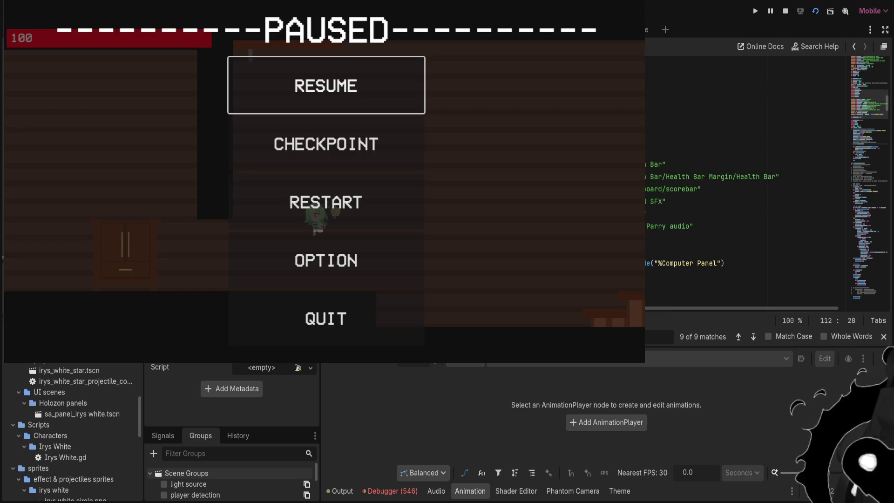
scroll(744, 186, up, 10)
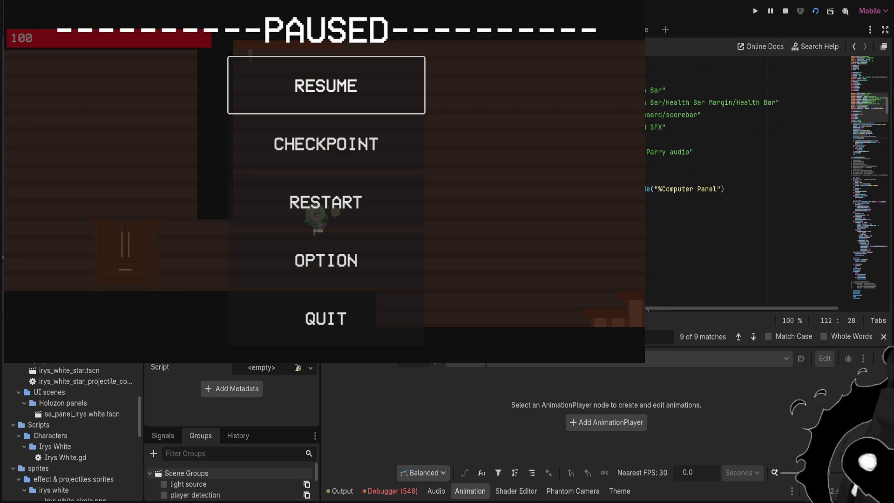
scroll(745, 187, up, 2)
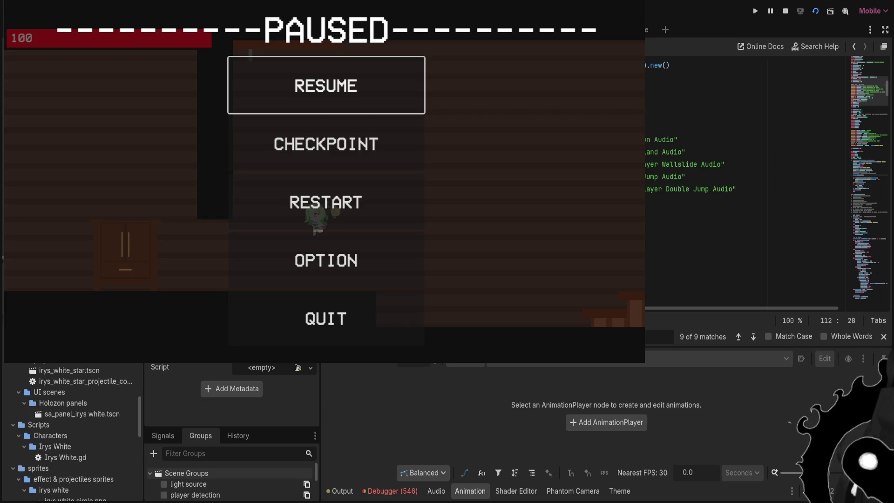
click(678, 139)
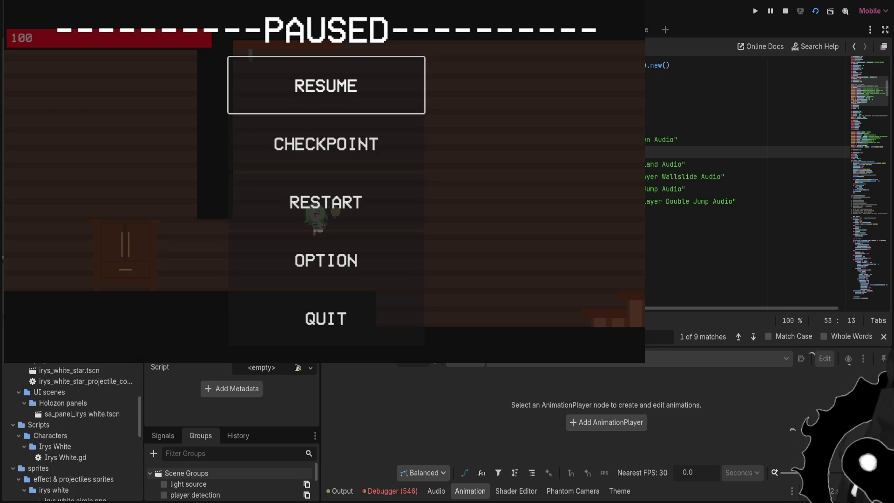
Paste in the running.mp3 audio path on a new line and save the Irys White script
key(ctrl+v)
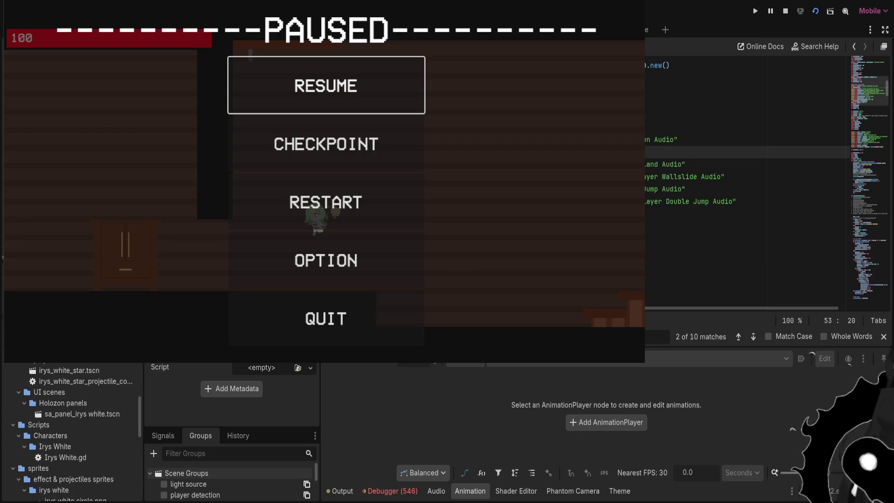
text(.posit)
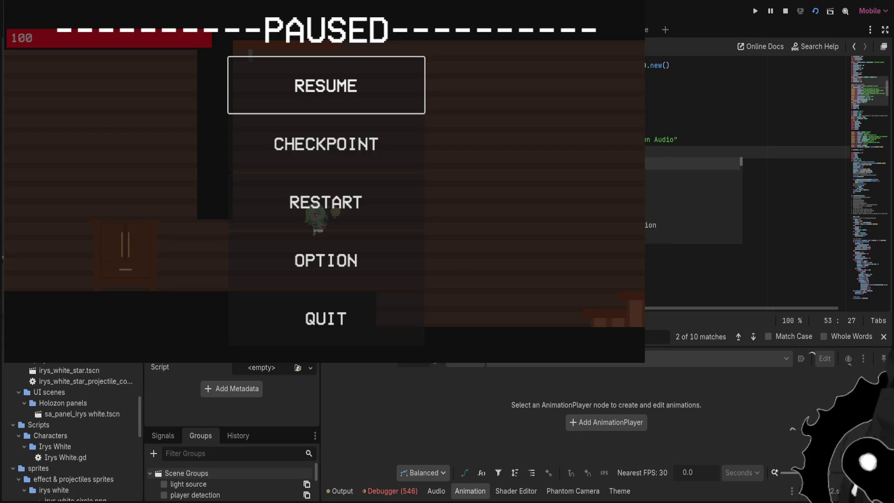
text(")
key(Escape)
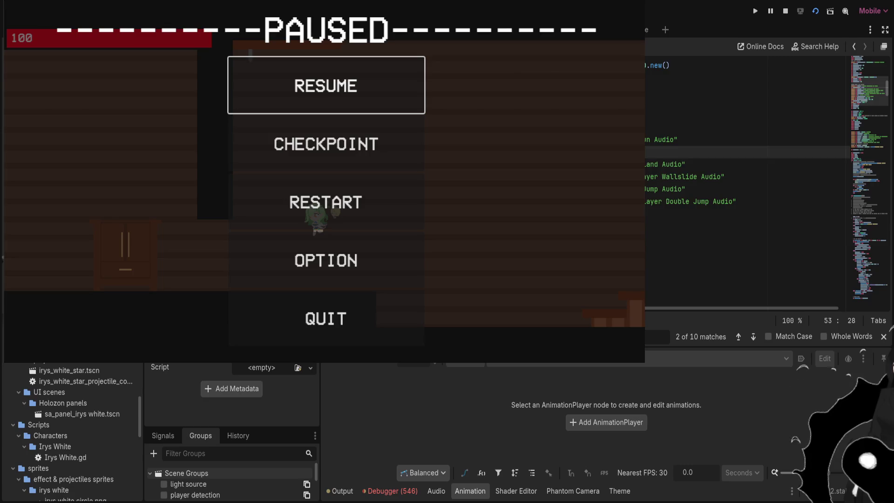
key(ctrl+v)
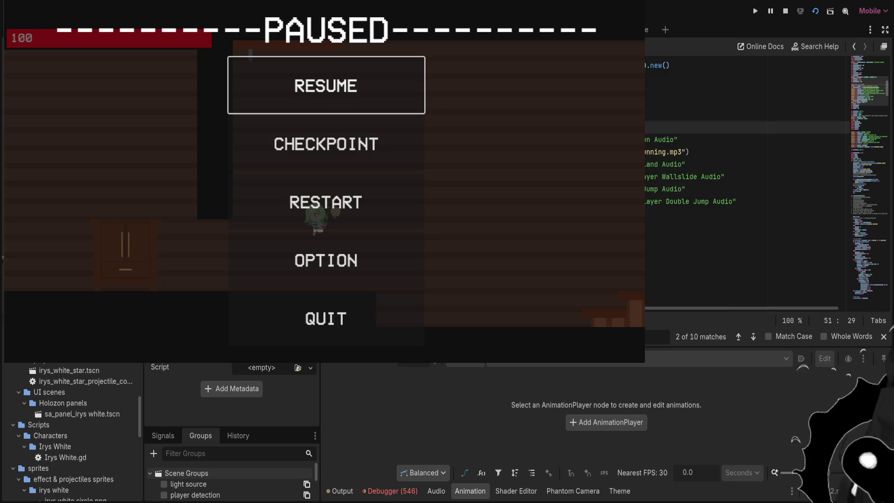
key(ctrl+s)
Rework line 53's running.mp3 path, undoing the changes until the script error clears
key(Home)
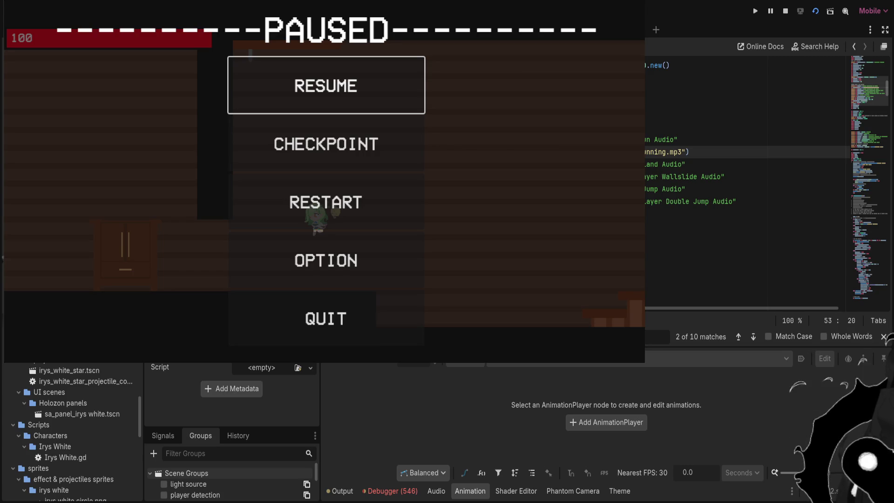
key(BackSpace)
text(mp3)
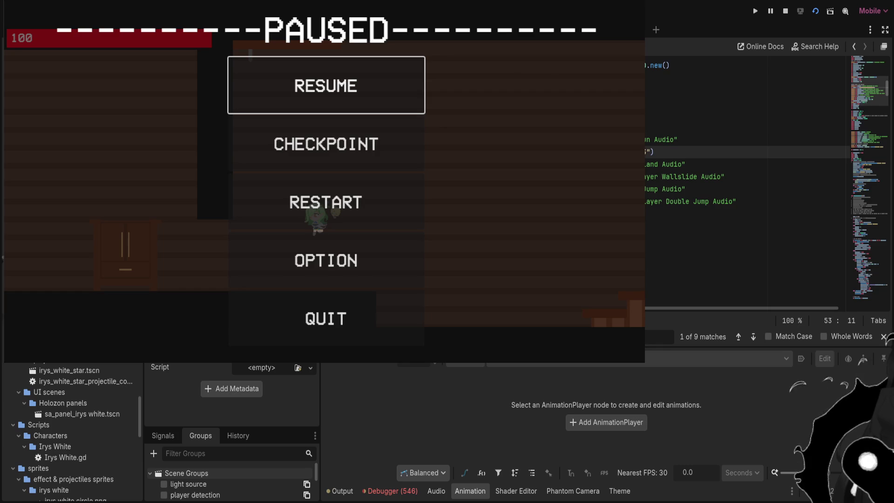
key(BackSpace)
key(BackSpace)
key(BackSpace)
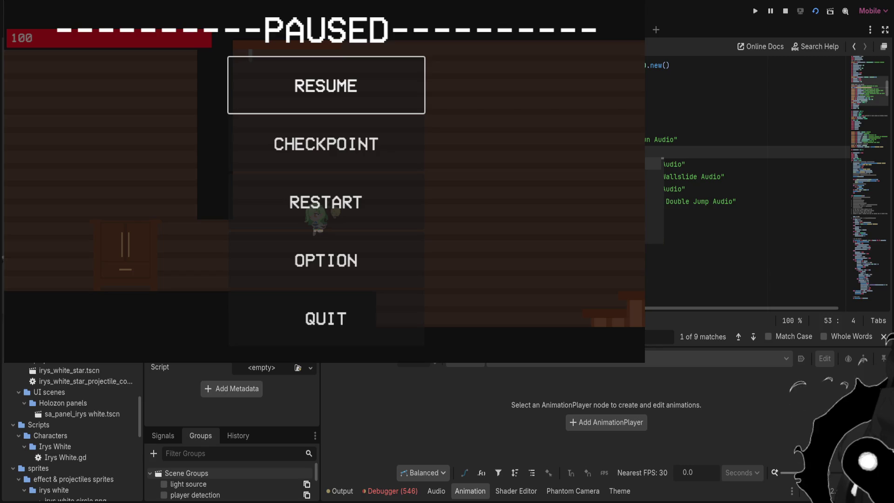
text(onrea)
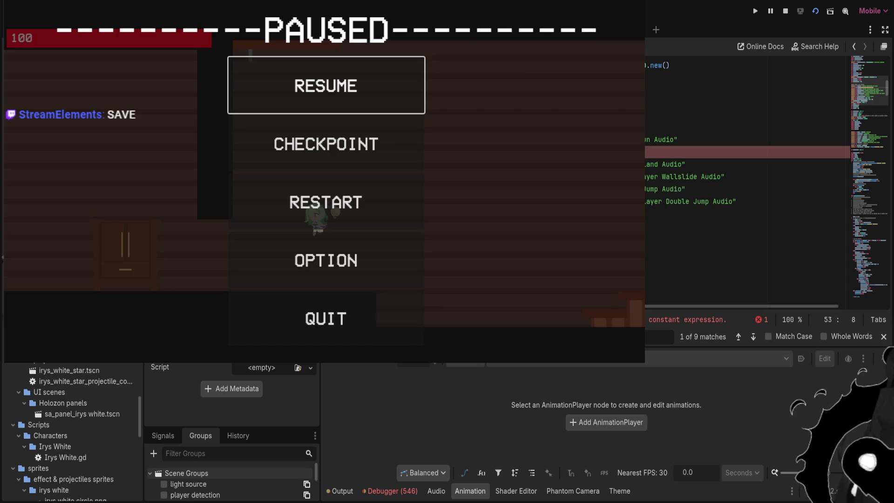
text(g.mp3"))
text(runnin)
text(r/)
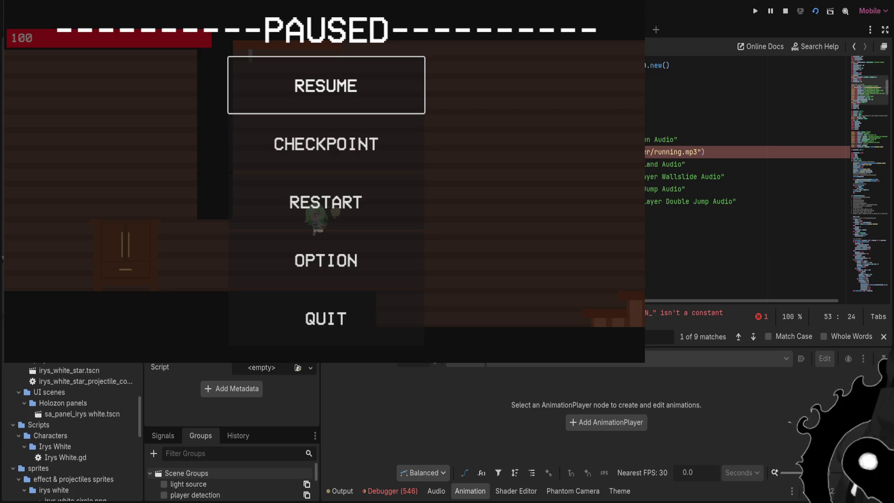
key(Up)
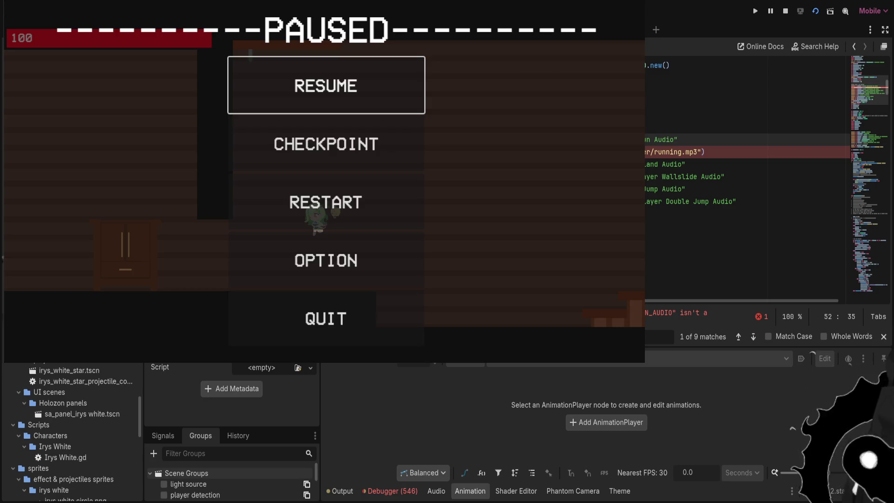
key(Down)
key(Home)
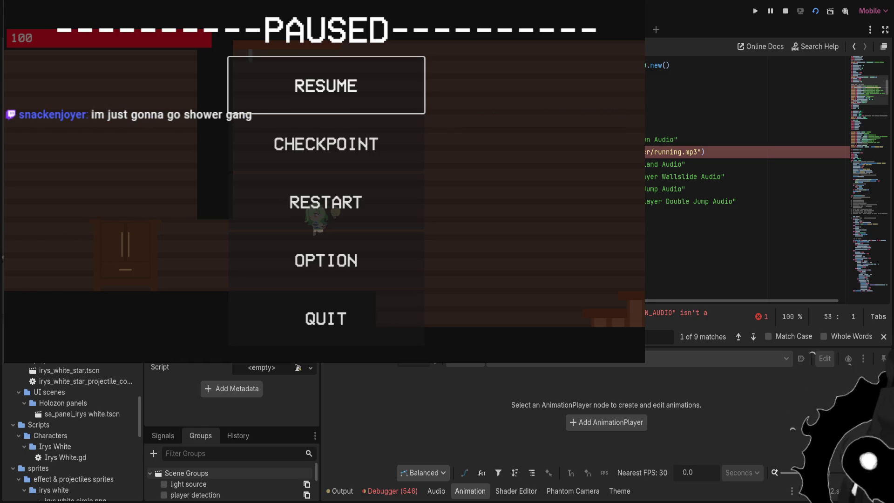
key(ctrl+z)
key(ctrl+z)
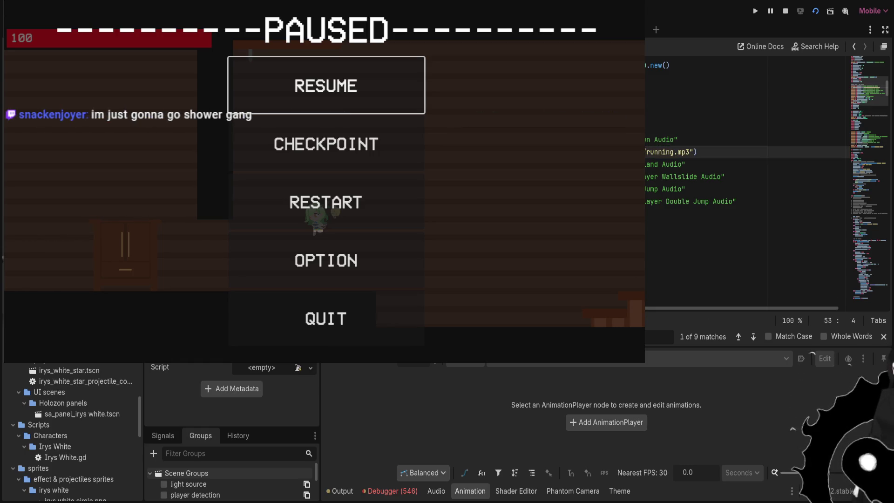
key(ctrl+z)
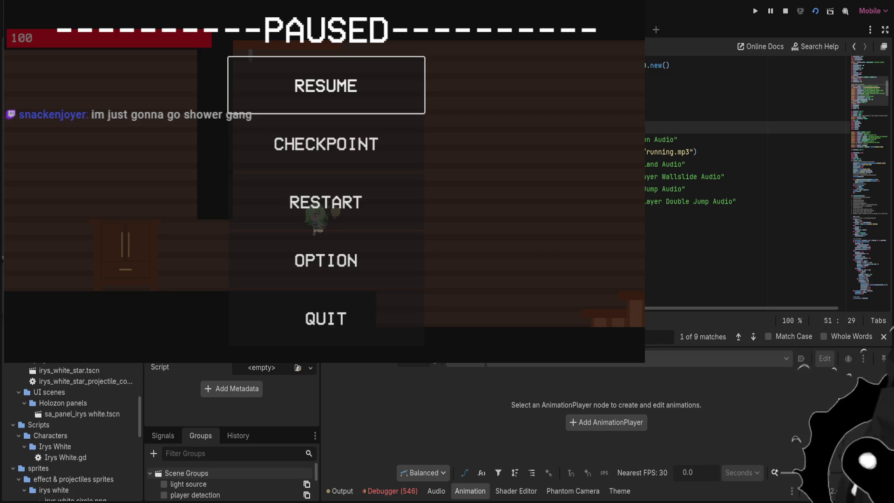
Leave the running.mp3 lines, scroll up to the script's top, and place the caret on line 8
click(696, 152)
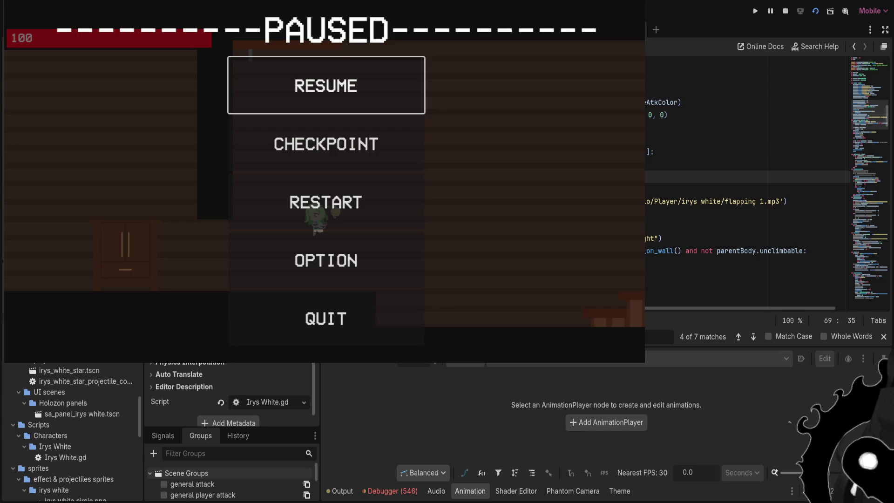
click(605, 226)
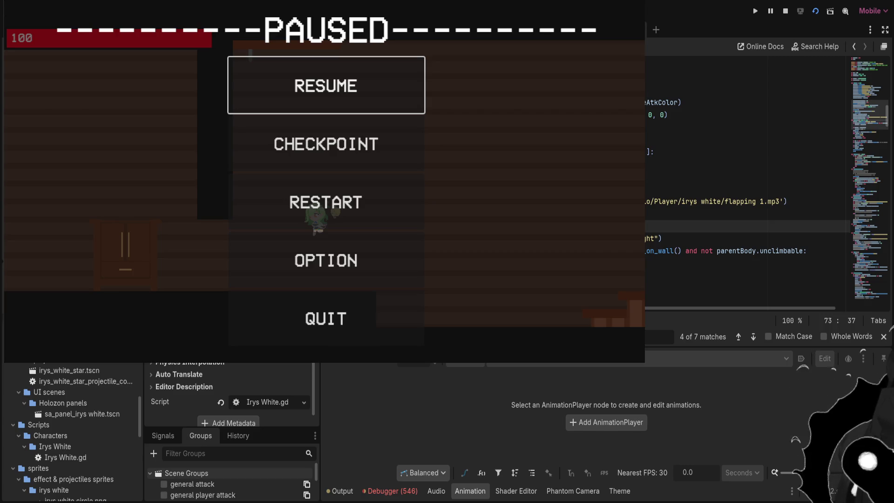
scroll(744, 186, up, 5)
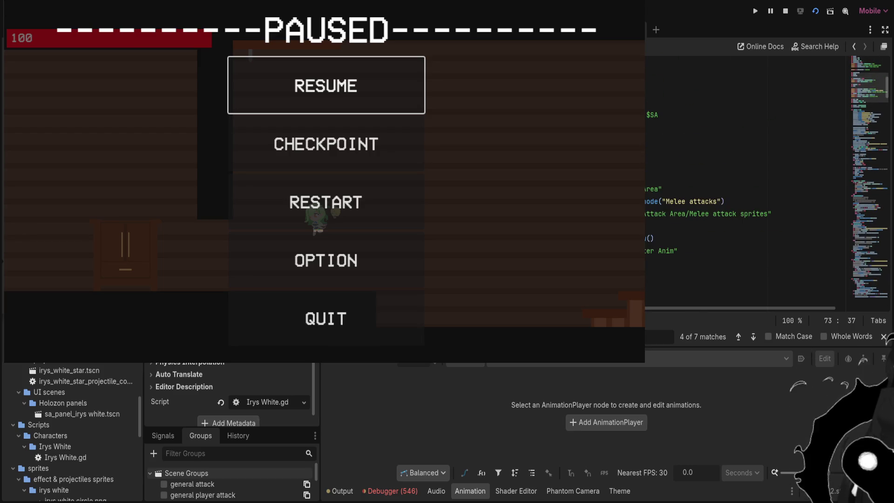
scroll(745, 186, up, 3)
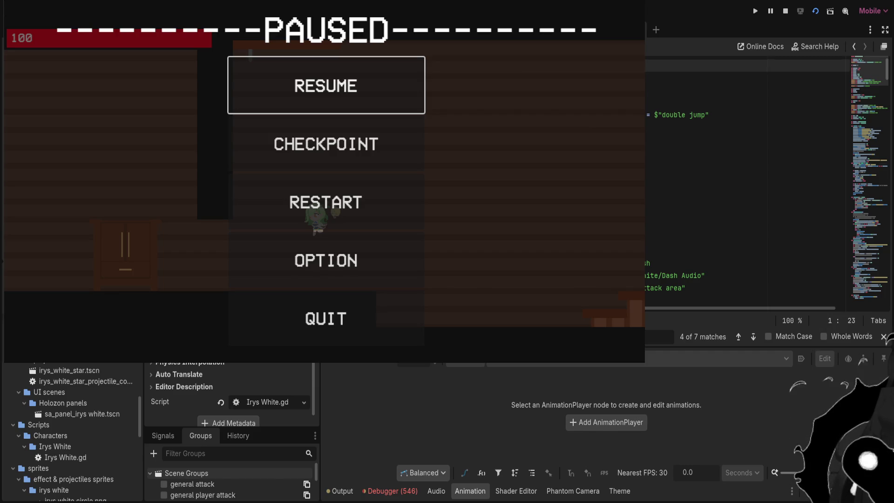
click(745, 140)
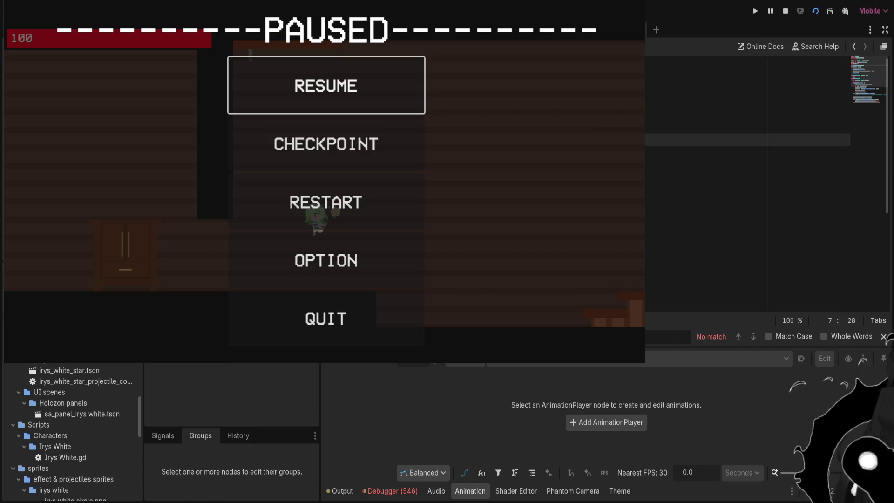
Finish line 8 with a parent DEFAULT_RUN_AUDIO reference chosen from autocomplete
click(745, 152)
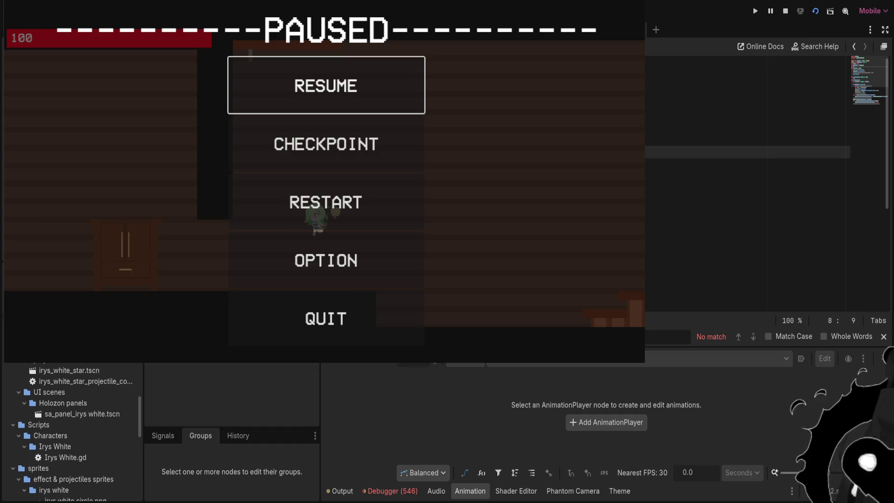
text(())
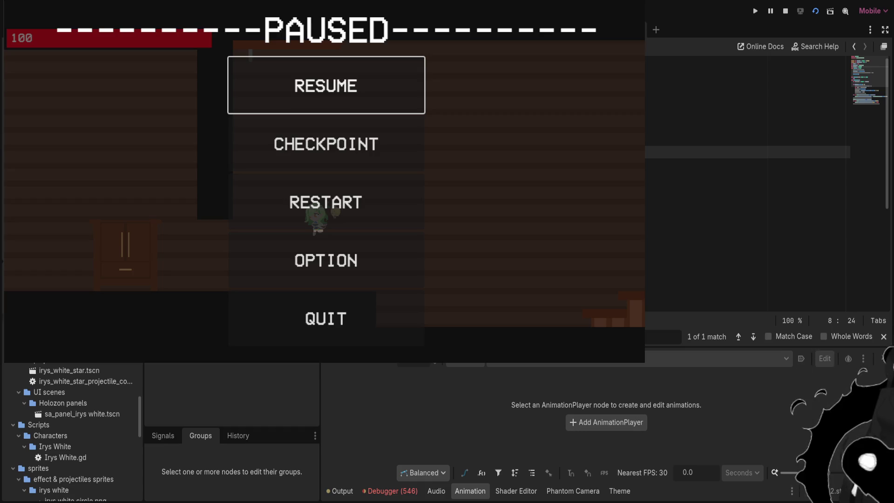
text(de)
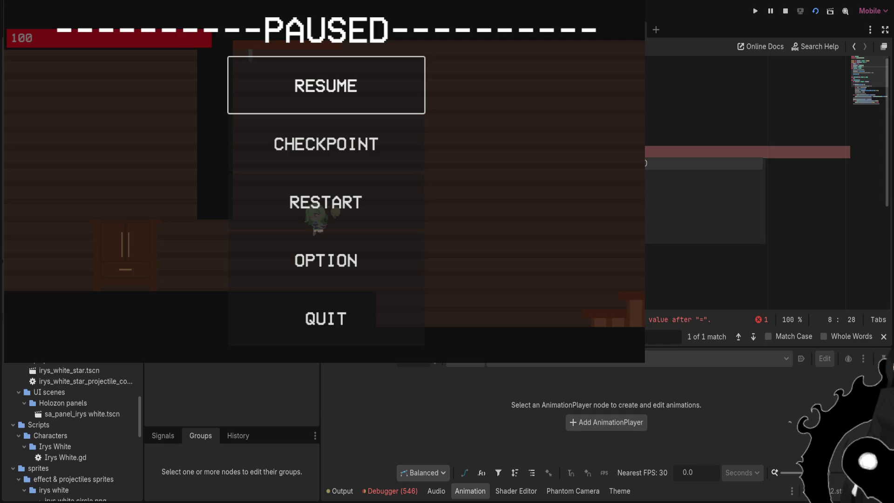
text(parents)
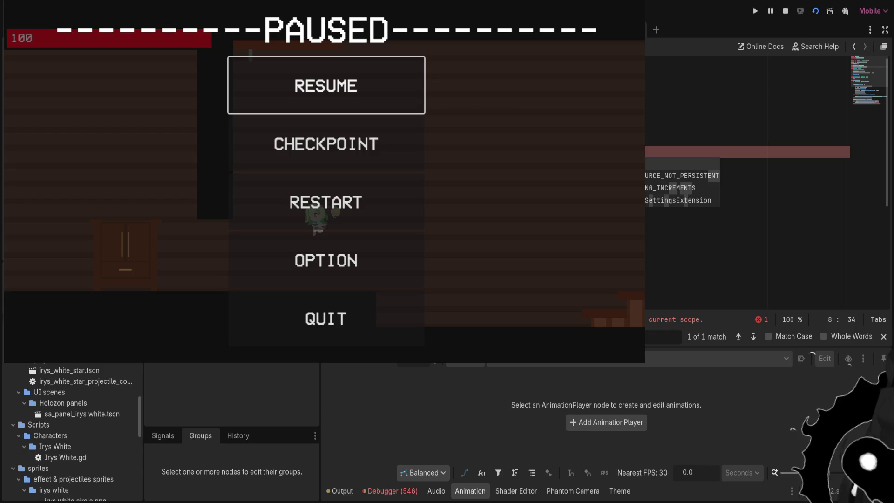
key(Home)
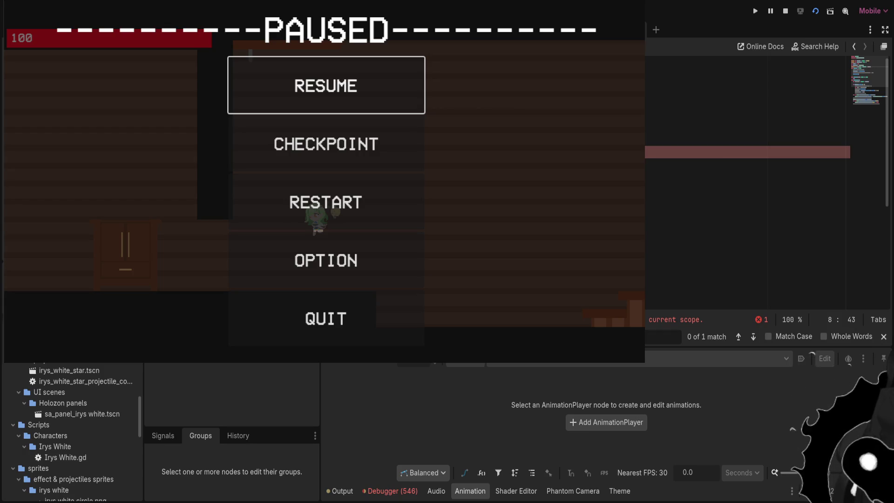
text(parent)
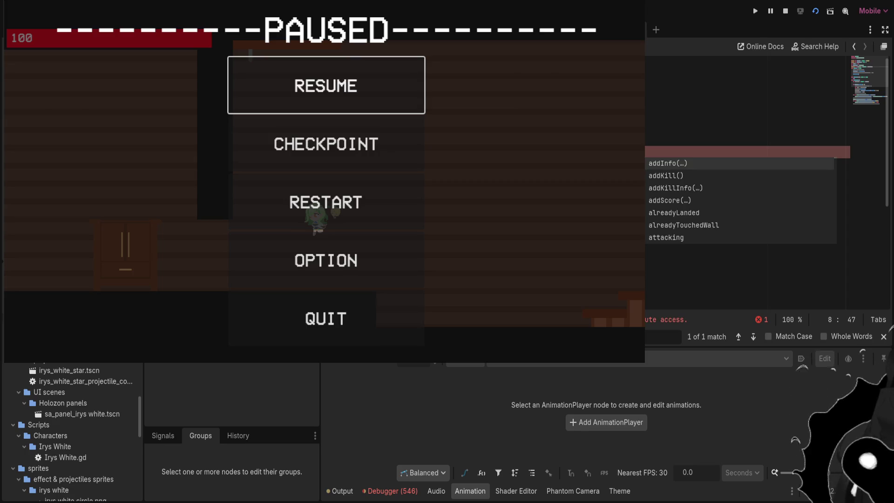
text(DE)
key(Return)
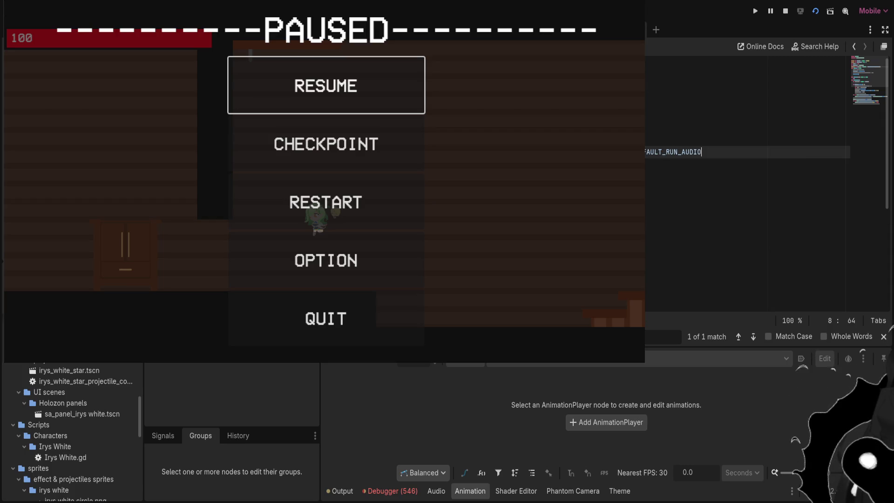
scroll(744, 186, down, 5)
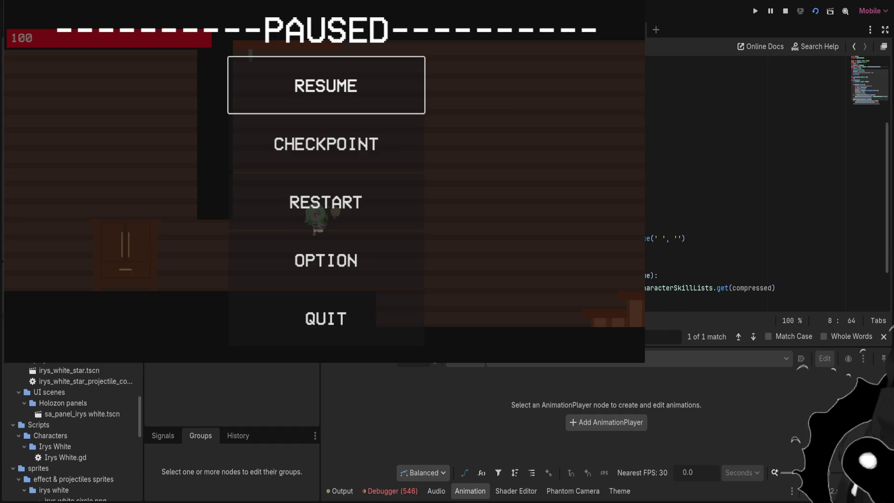
scroll(745, 186, up, 3)
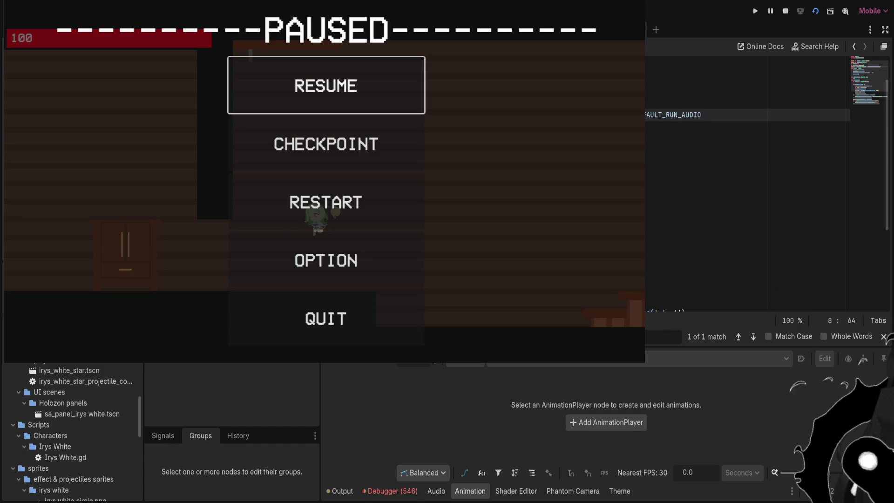
Start line 16 with an autocompleted name, removing a mistyped suggestion along the way
click(745, 214)
click(745, 201)
click(745, 214)
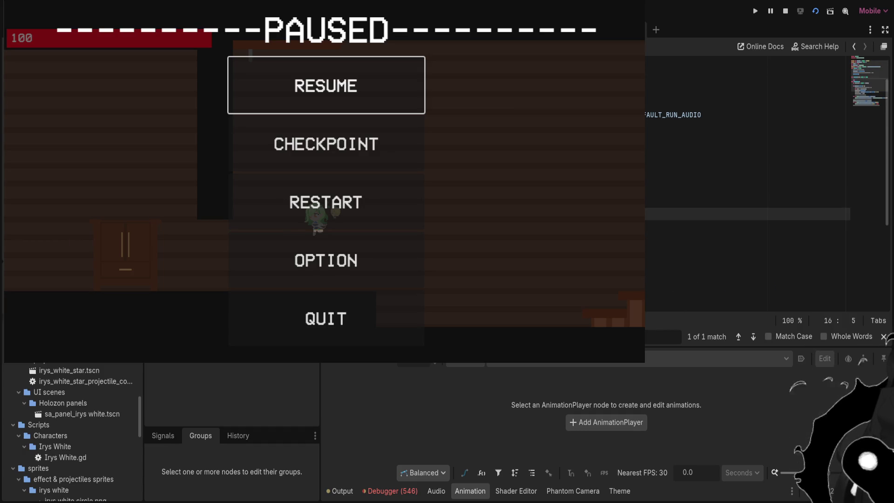
text(a)
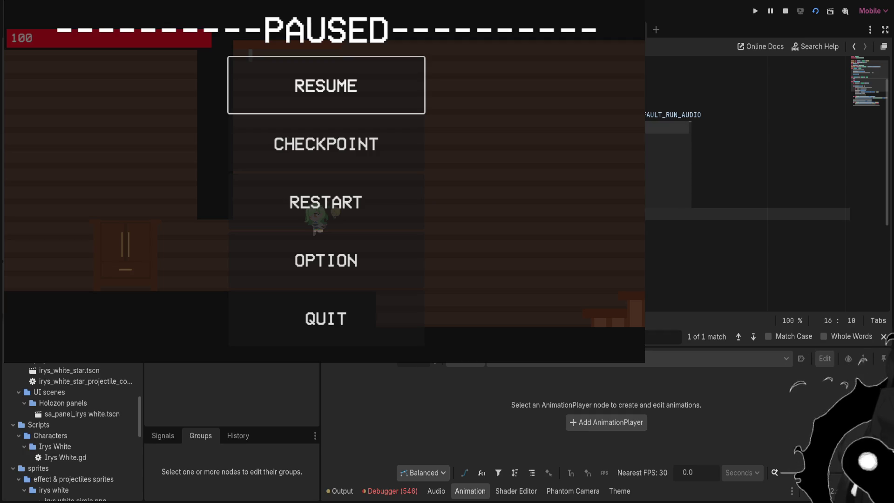
key(Return)
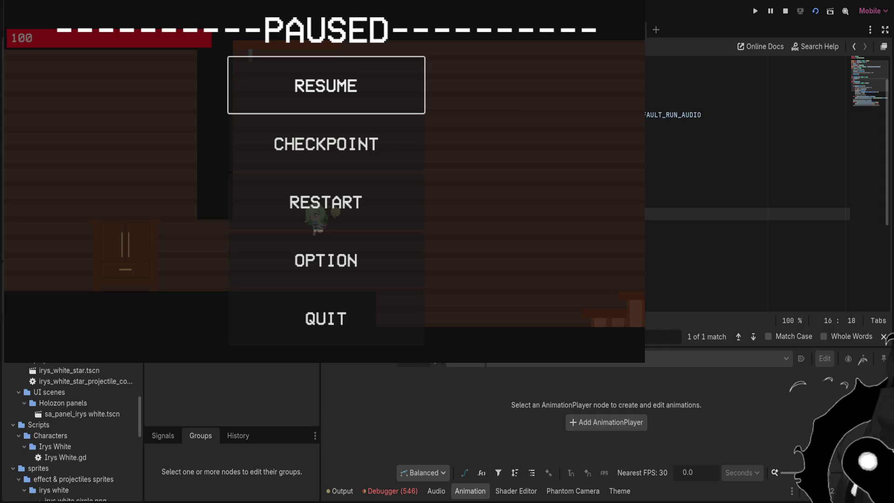
text(D)
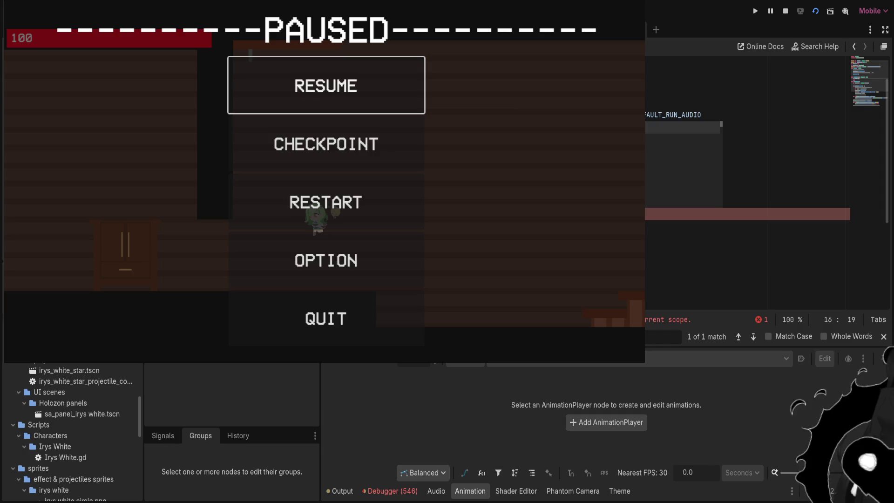
key(BackSpace)
key(BackSpace)
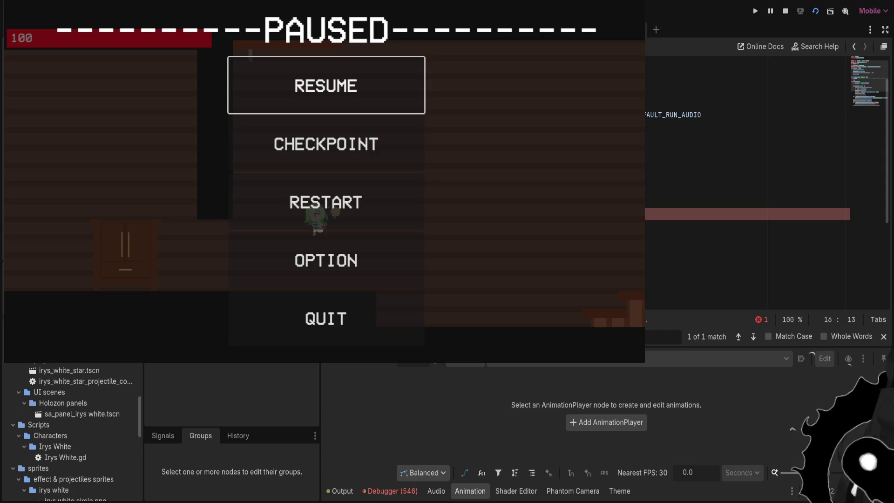
text(a)
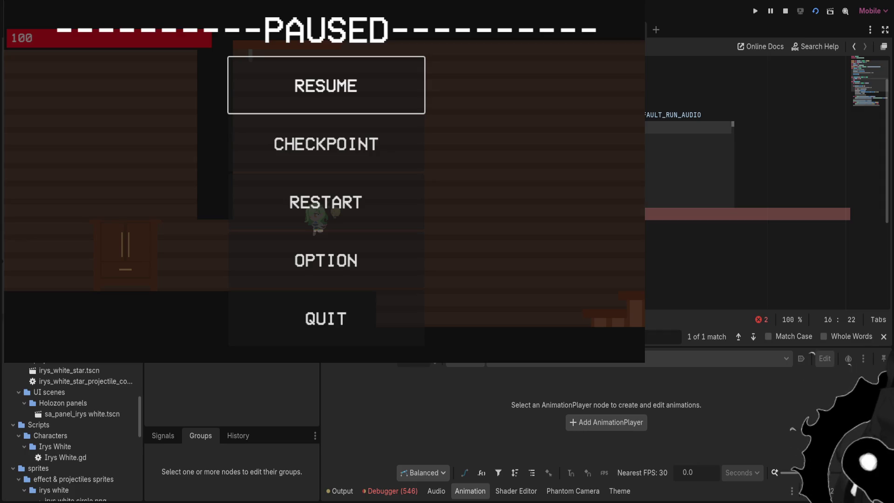
key(Return)
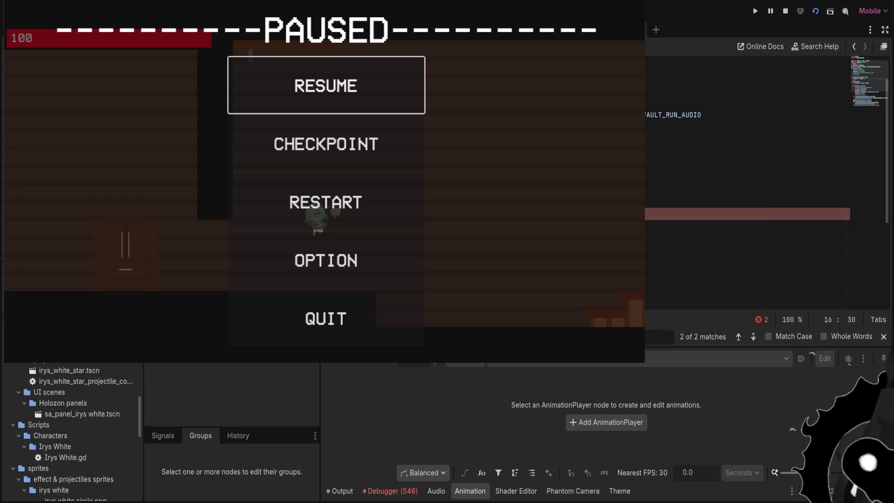
Write the get_kill_info(body): header with an indented info = get_info("audio") on line 17
text(a)
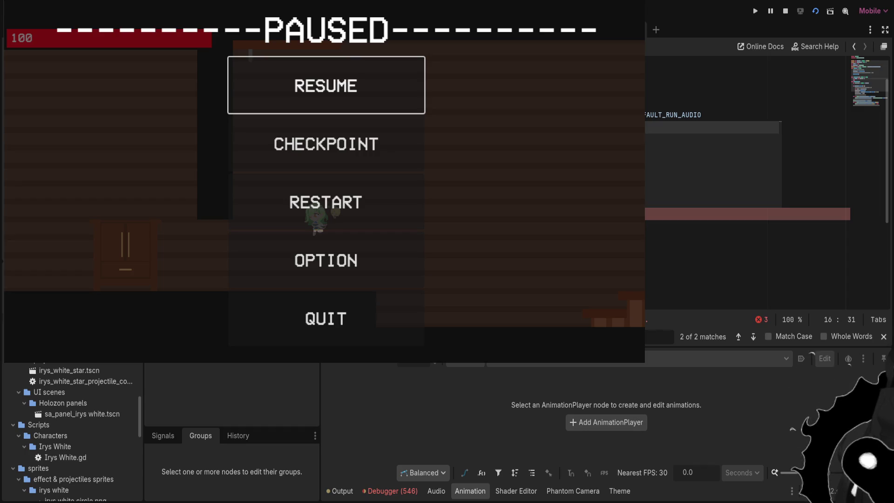
text(get_kill_in)
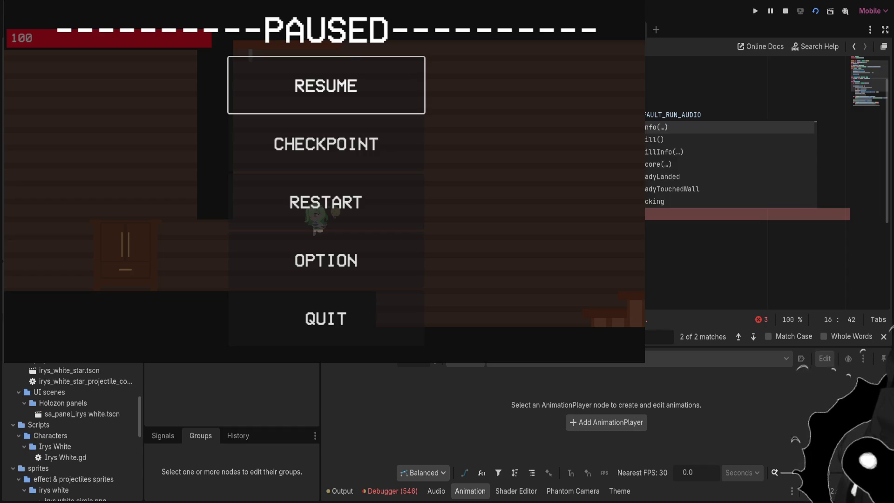
text(fo(body):)
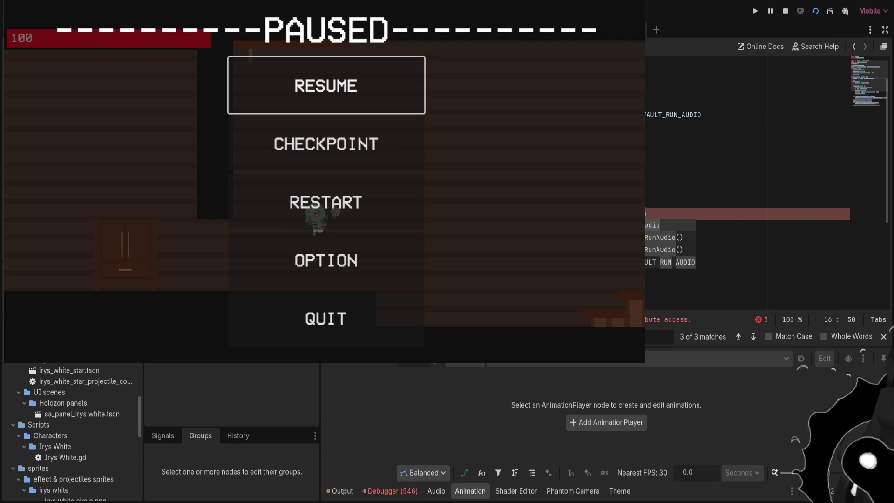
key(Return)
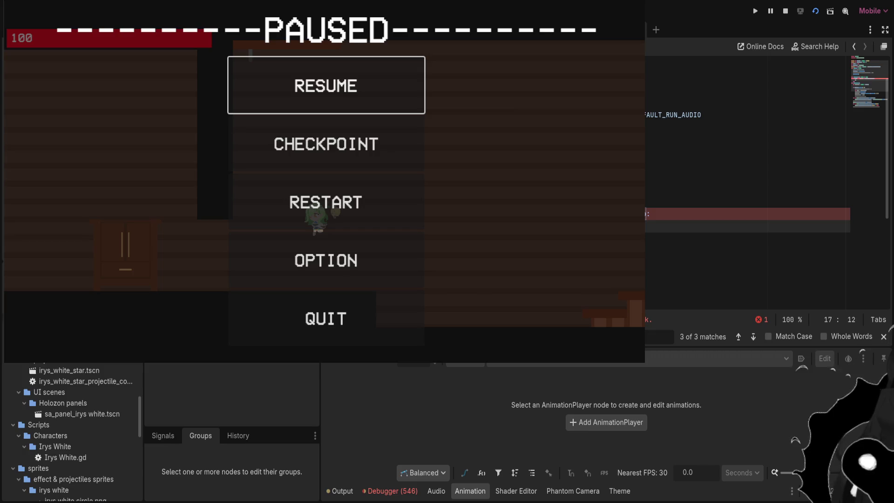
text(info = get)
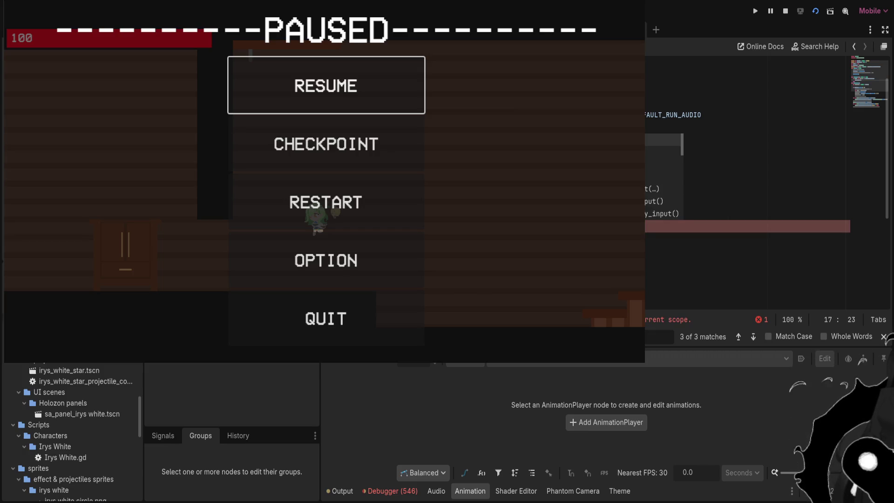
text(_info("audio"))
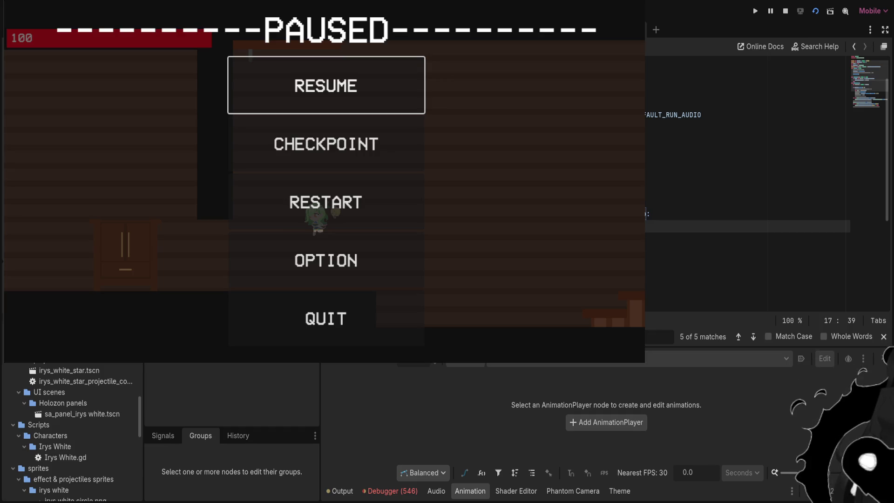
click(648, 213)
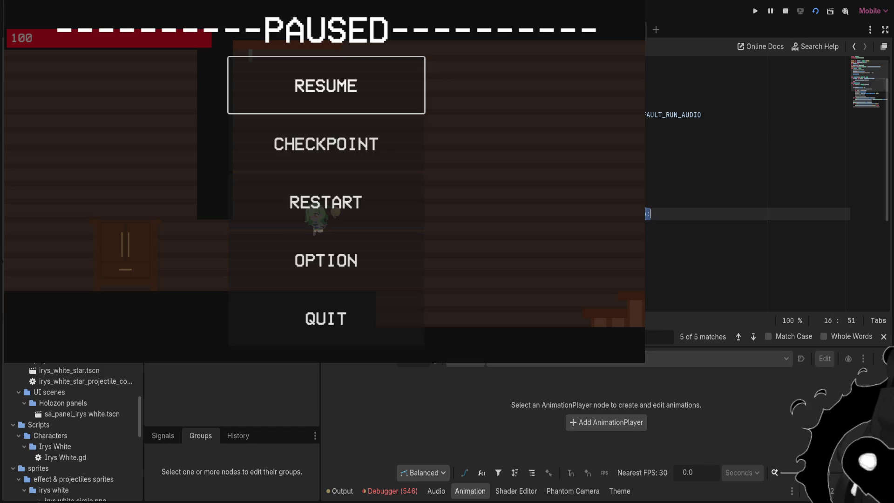
key(Return)
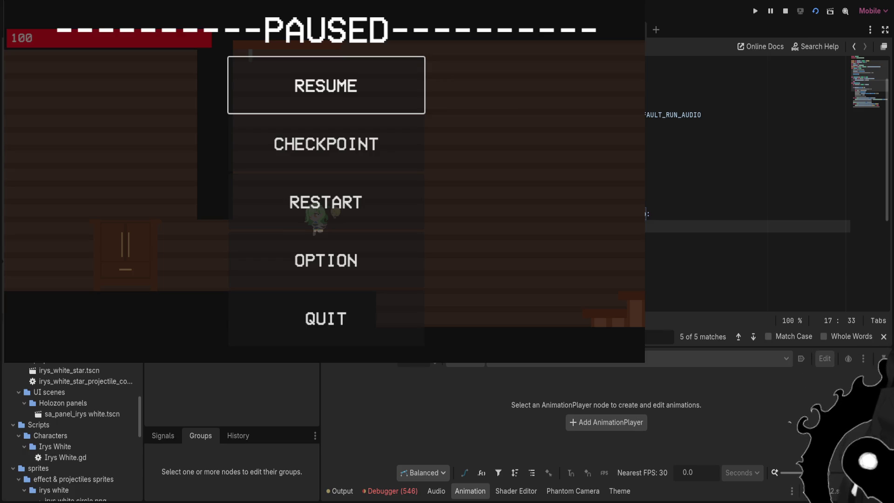
Delete the red error line 45 in the Irys White script
scroll(745, 186, down, 6)
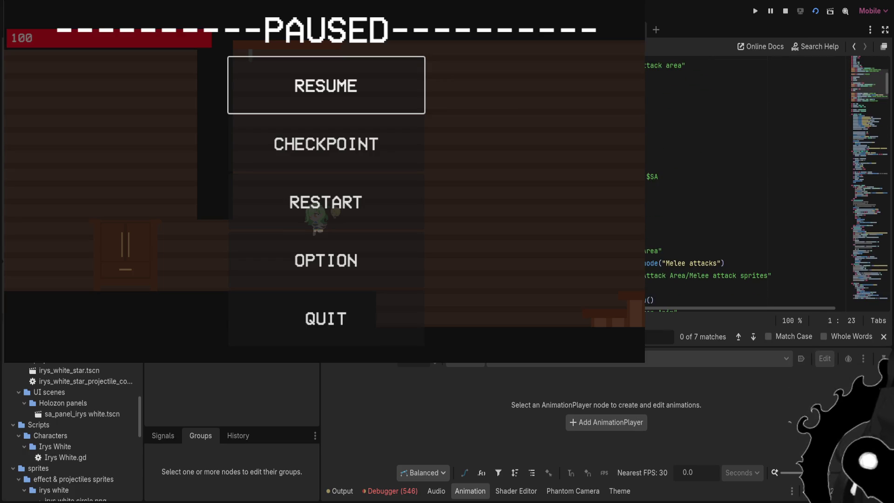
scroll(744, 186, down, 1)
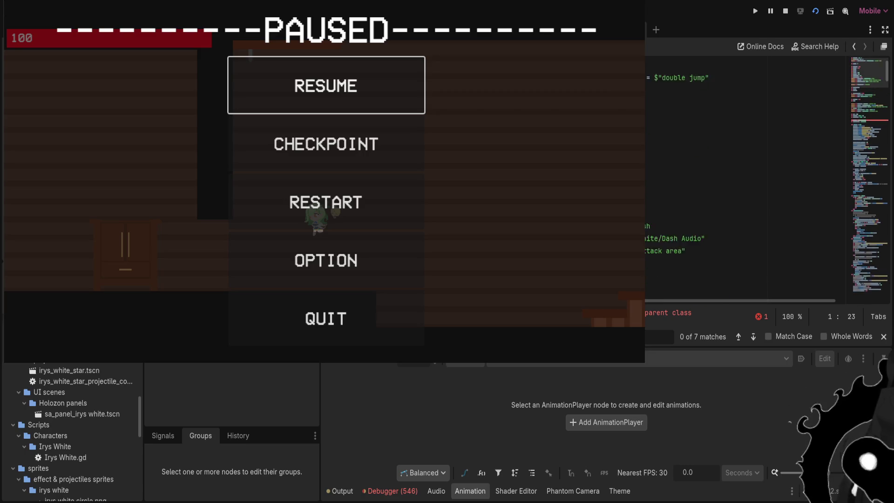
scroll(745, 186, down, 3)
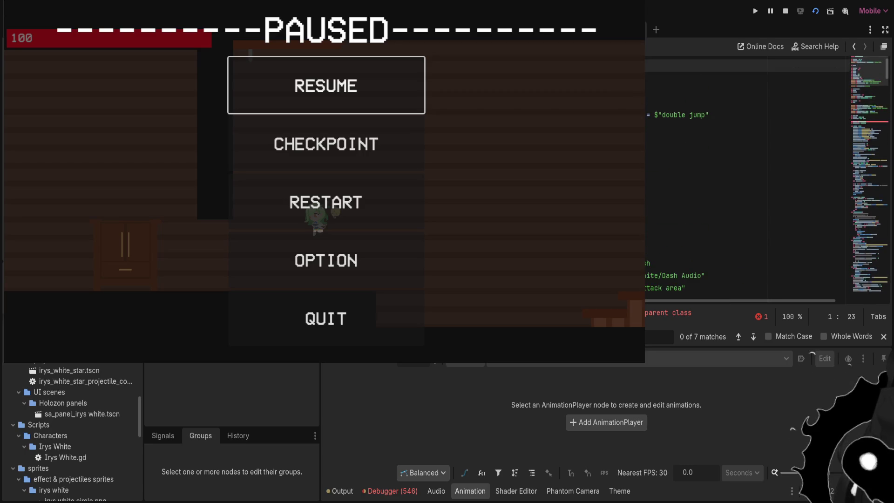
scroll(745, 186, down, 1)
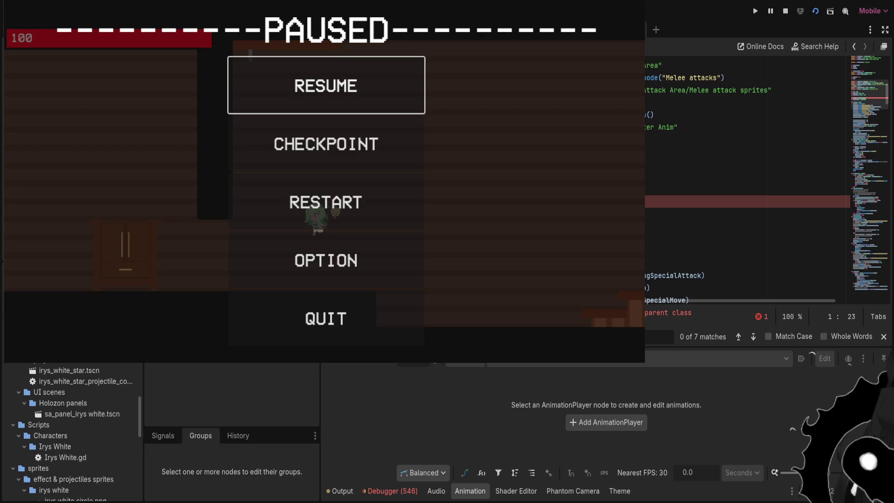
click(745, 201)
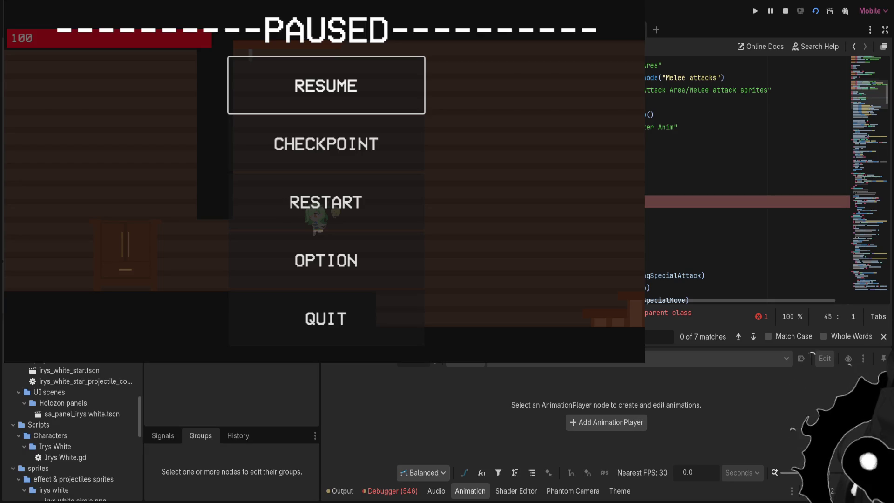
key(BackSpace)
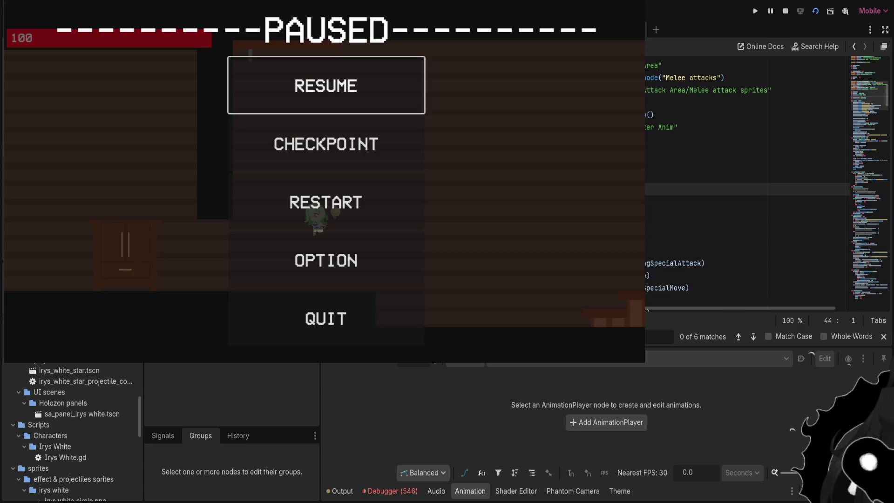
Move the caret to lines 73 and 68, then scroll up to the flapping 1.mp3 audio code
scroll(745, 187, down, 2)
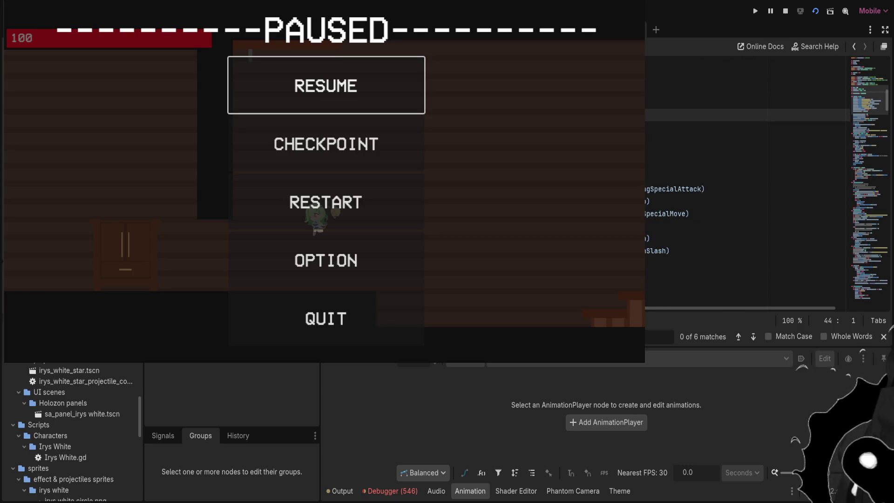
scroll(745, 186, down, 4)
scroll(745, 186, down, 4)
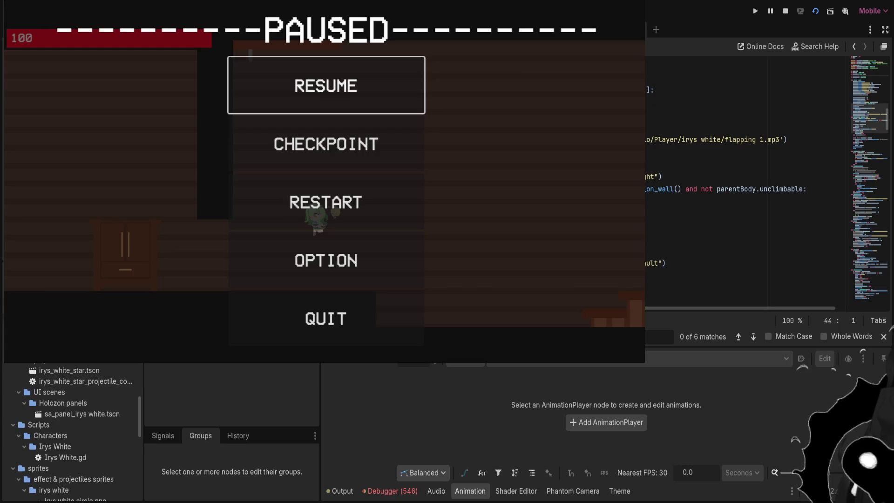
click(662, 177)
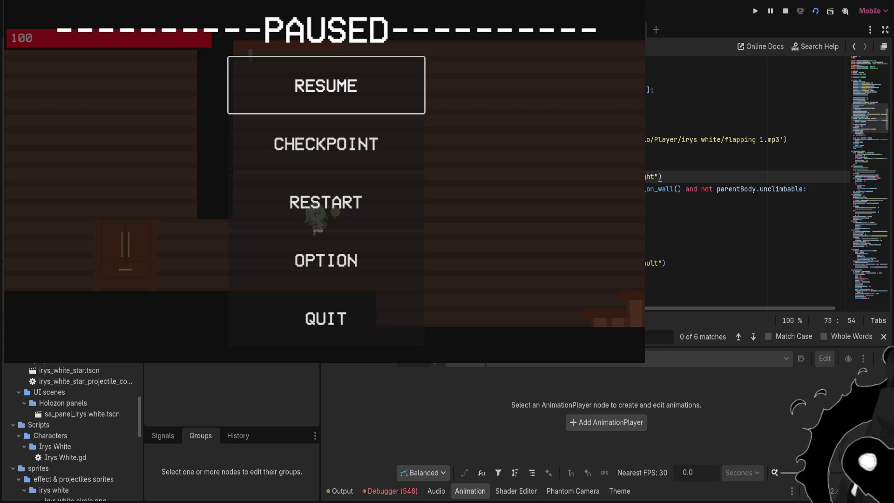
click(698, 115)
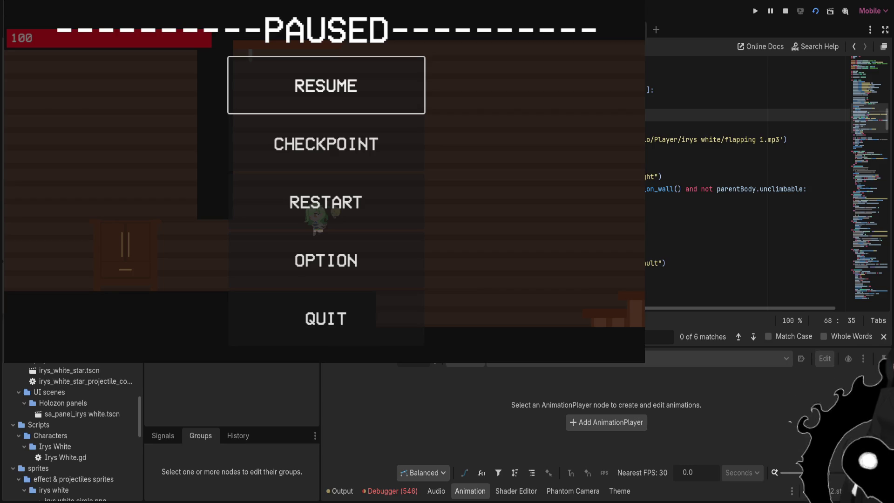
scroll(745, 187, up, 2)
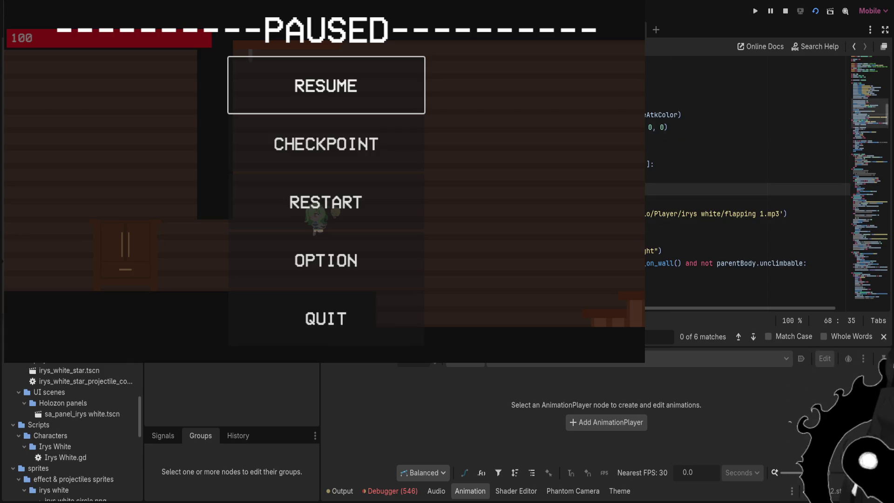
scroll(745, 186, up, 2)
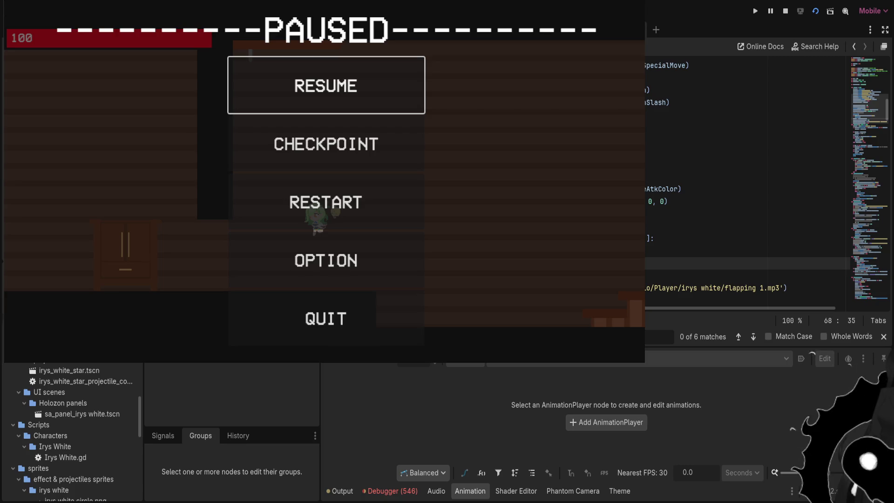
Insert a new line 69 after line 68 and paste the flapping 1.mp3 preload path onto it
key(Return)
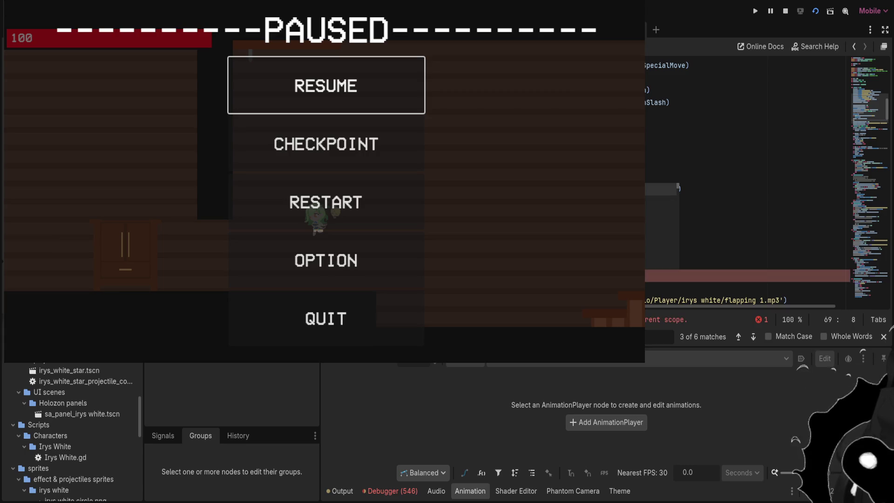
key(Return)
key(F3)
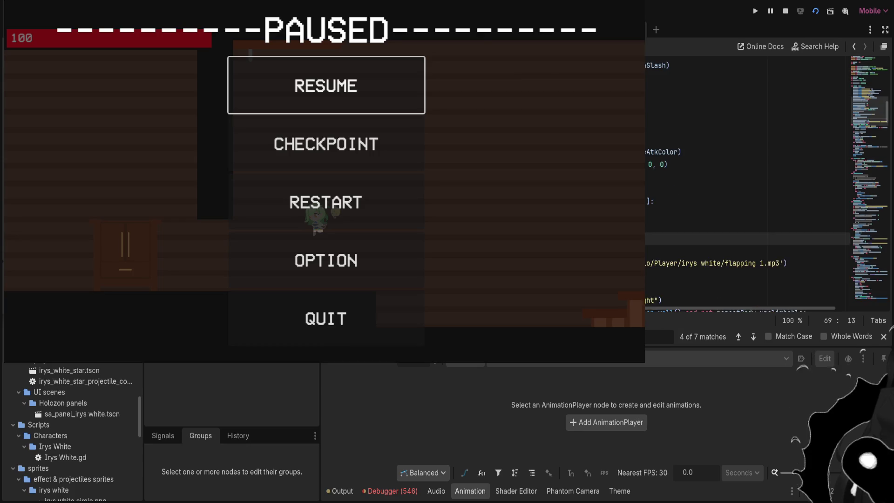
click(786, 263)
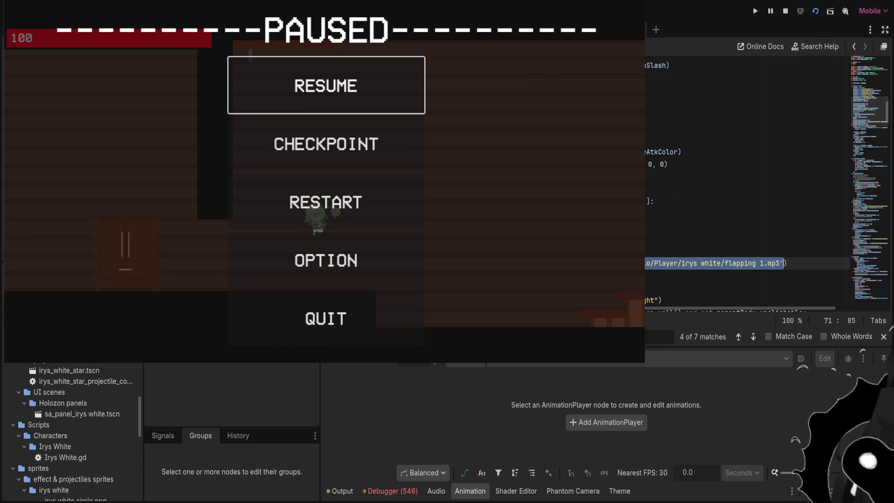
click(745, 238)
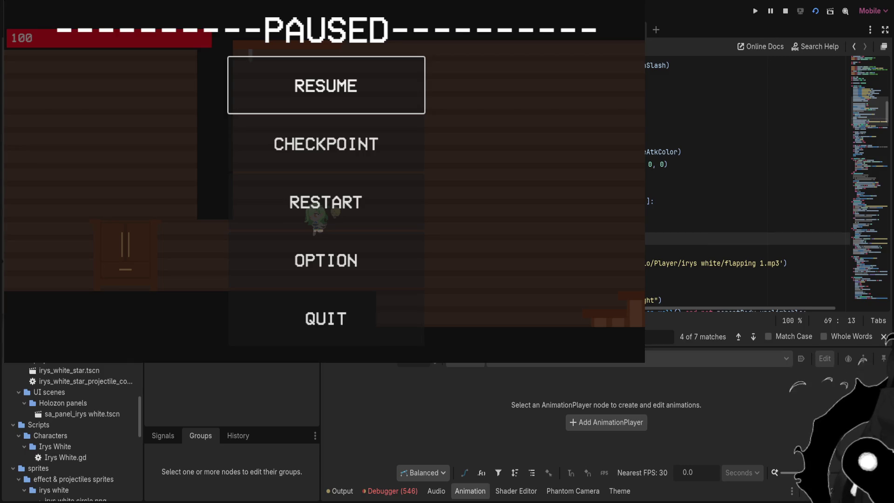
key(ctrl+v)
key(Escape)
key(Up)
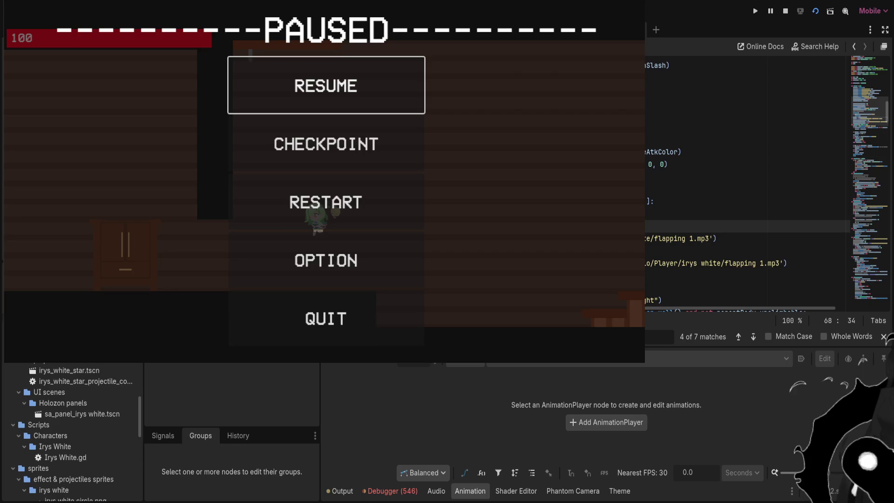
Go back to the short script defining DEFAULT_RUN_AUDIO and put the caret on line 9
scroll(745, 187, up, 10)
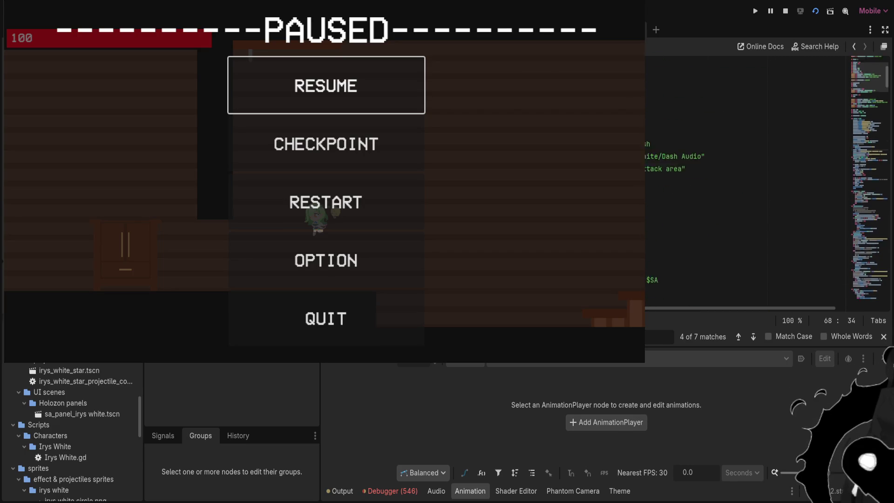
key(alt+Left)
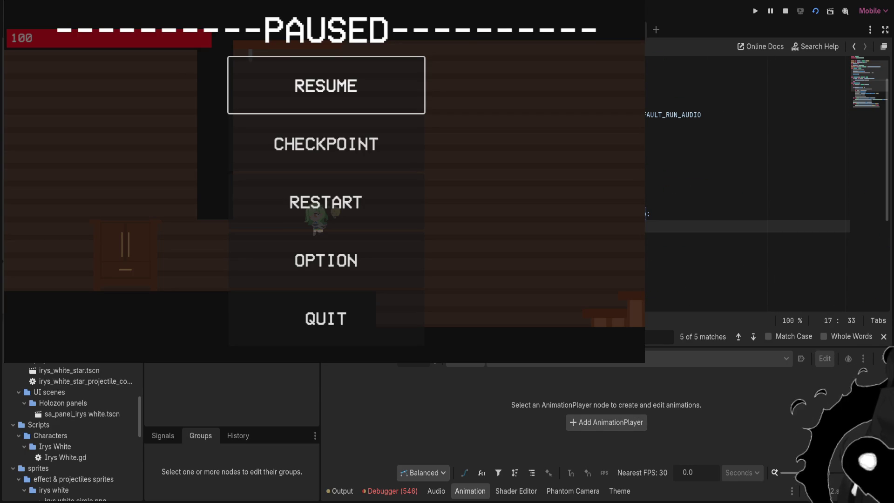
click(745, 127)
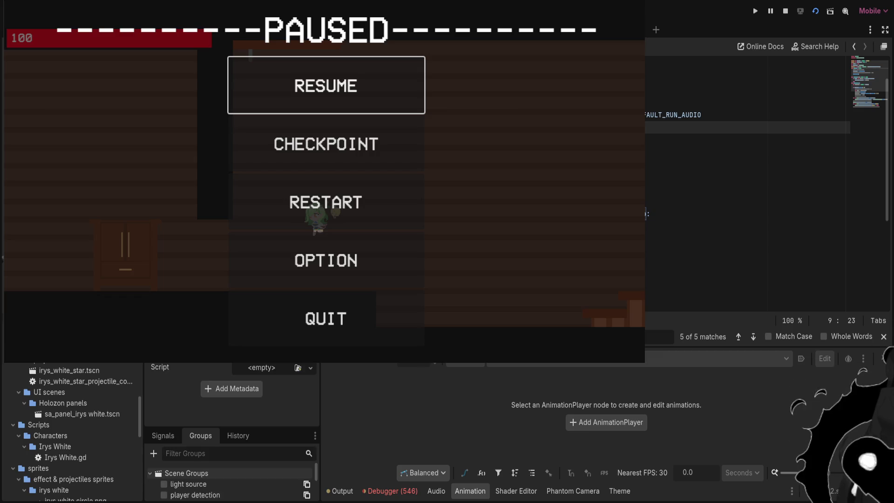
Resume from the checkpoint, walk through the staircase and forest rooms, and swap characters
key(Down)
key(Return)
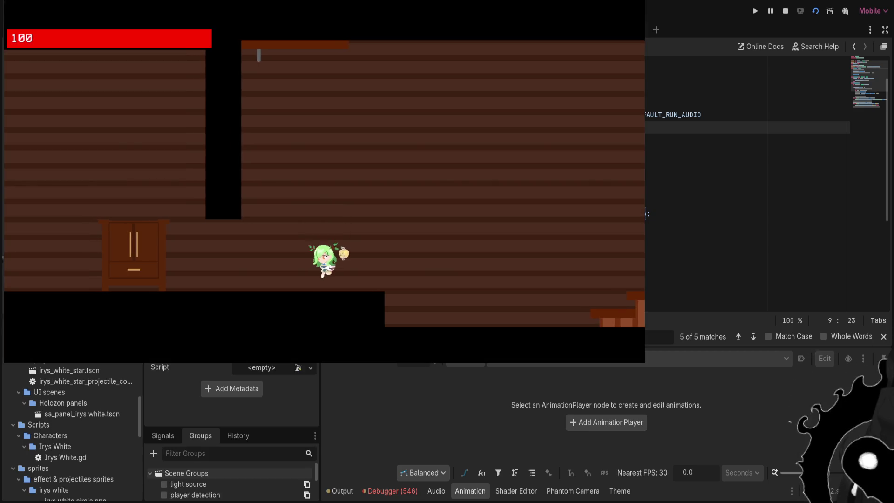
key(Left)
key(Right)
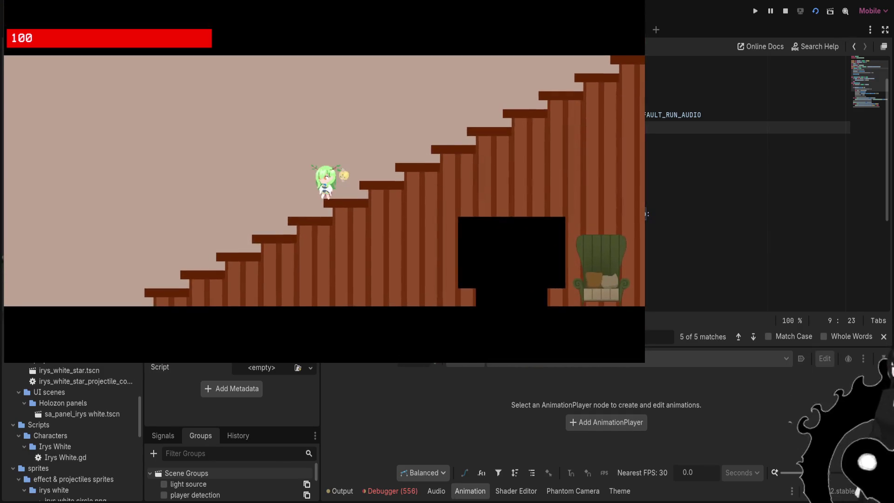
key(Left)
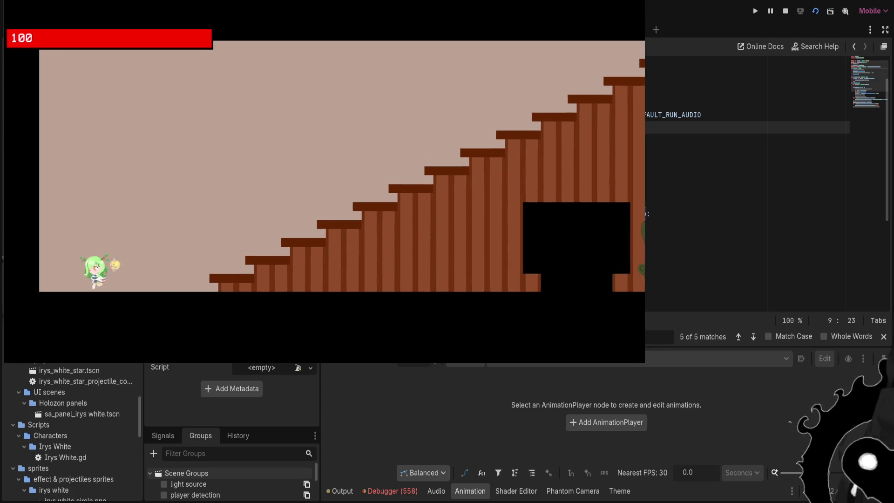
key(Left)
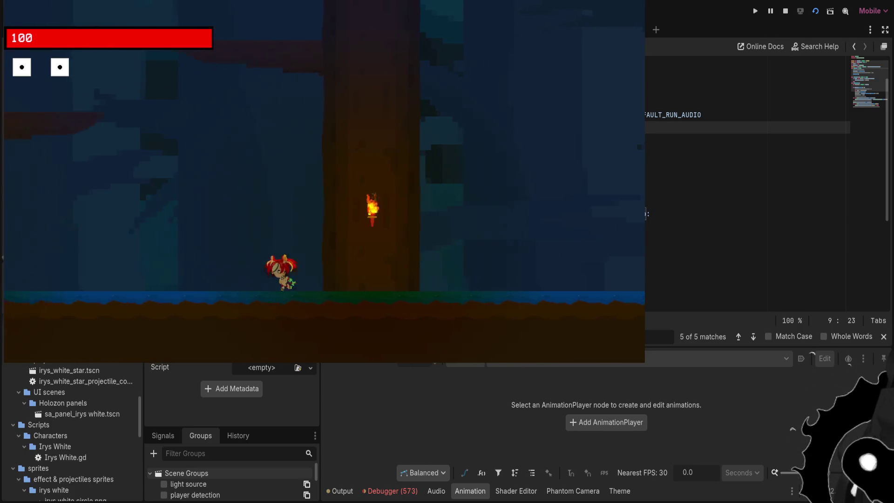
Pause the game and choose Restart Level, triggering the DEFAULT_RUN_AUDIO Nil-access error
key(Escape)
key(Down)
key(Return)
key(Right)
key(Return)
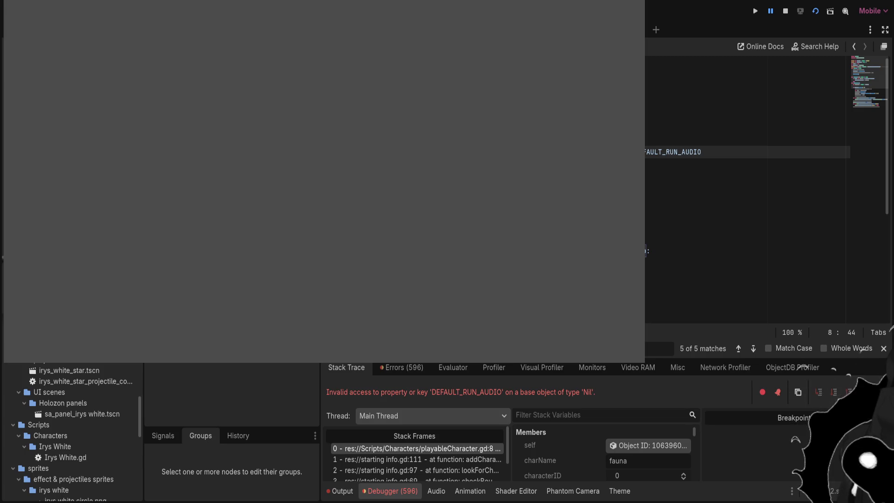
Edit the DEFAULT_RUN_AUDIO reference on line 8, undoing, redoing, then clearing the line
double_click(673, 152)
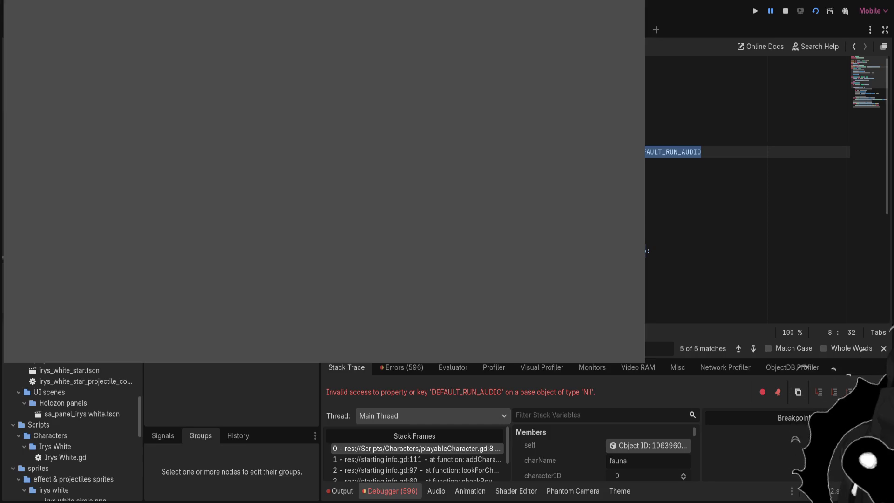
key(Return)
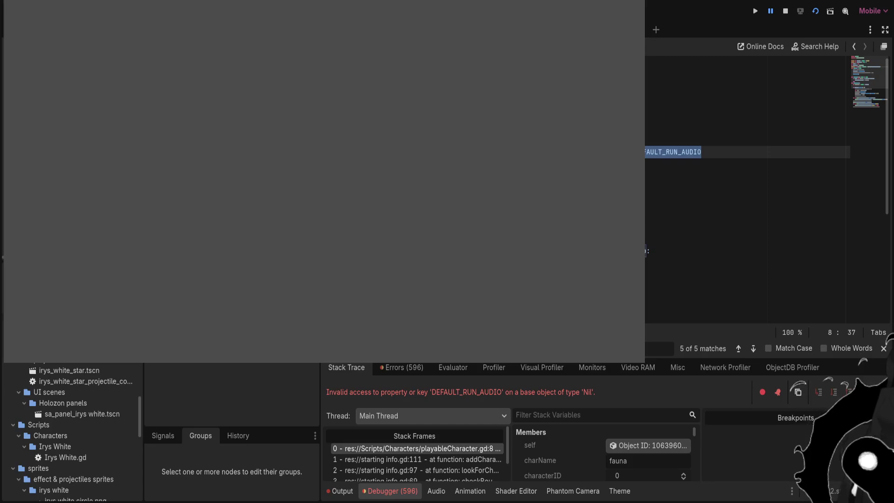
key(ctrl+z)
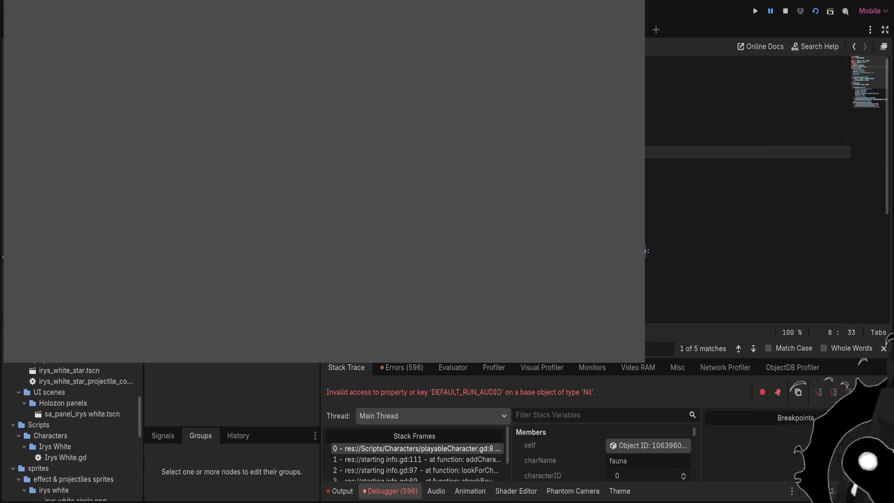
key(ctrl+shift+z)
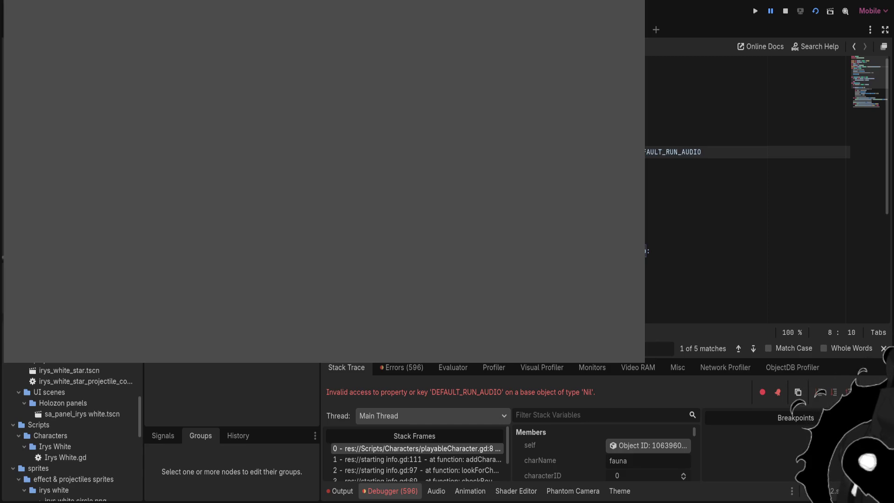
key(BackSpace)
key(BackSpace)
key(BackSpace)
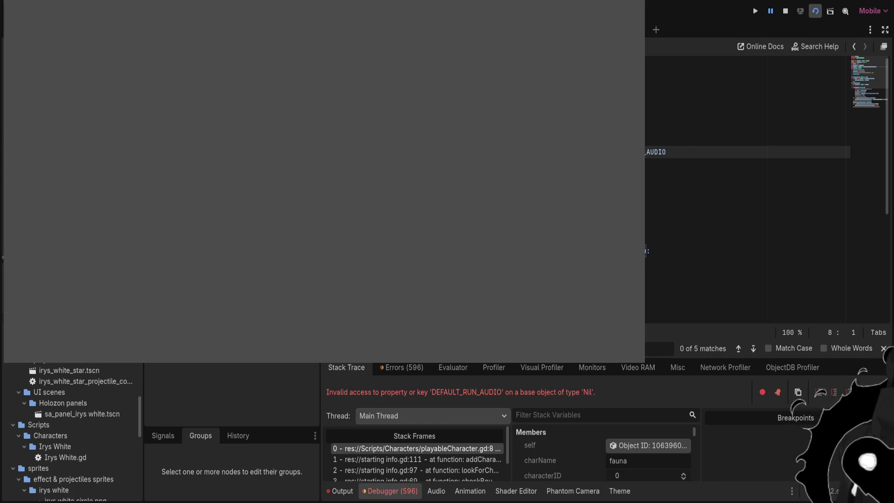
Relaunch the game, paste onto line 12's search match, and restart the scene with F5
click(815, 11)
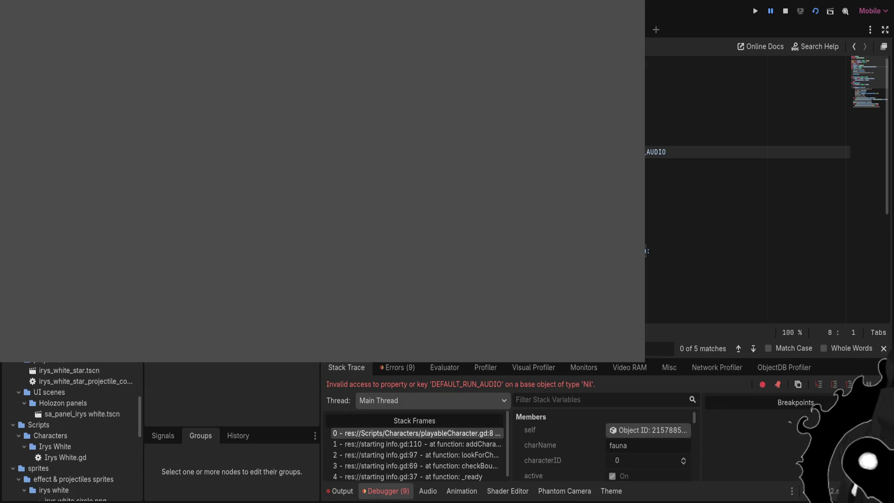
key(Return)
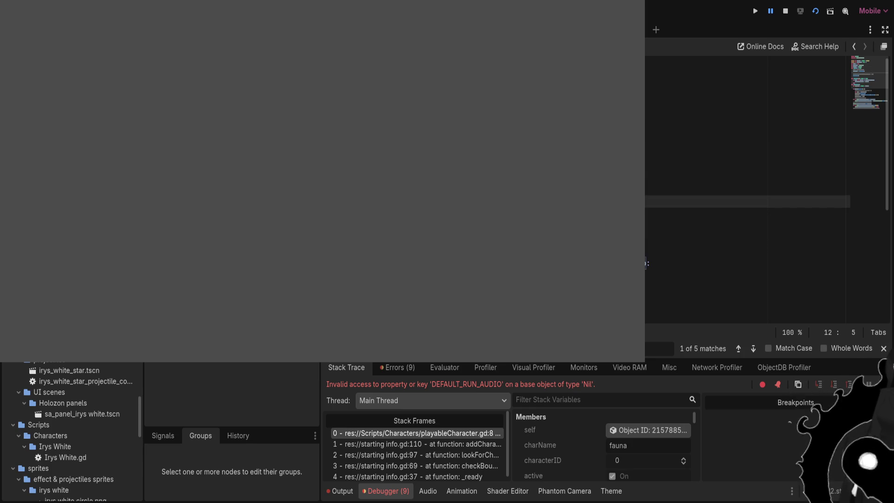
key(ctrl+v)
key(ctrl+v)
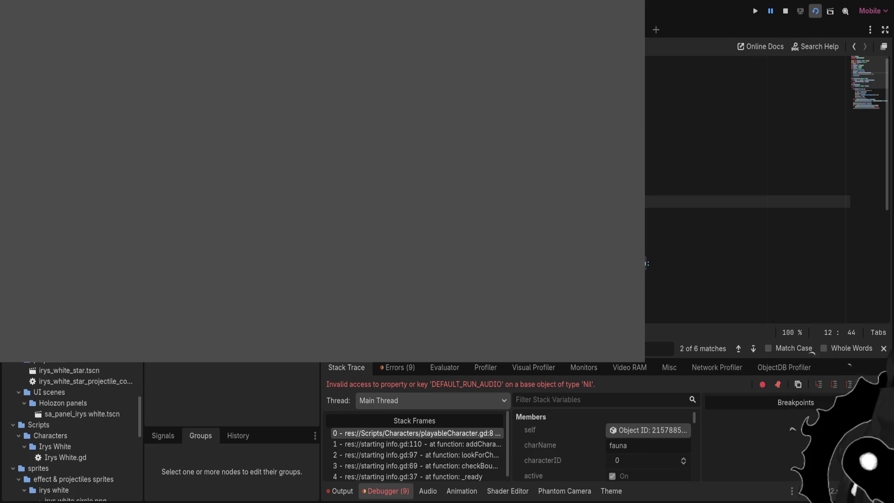
key(F5)
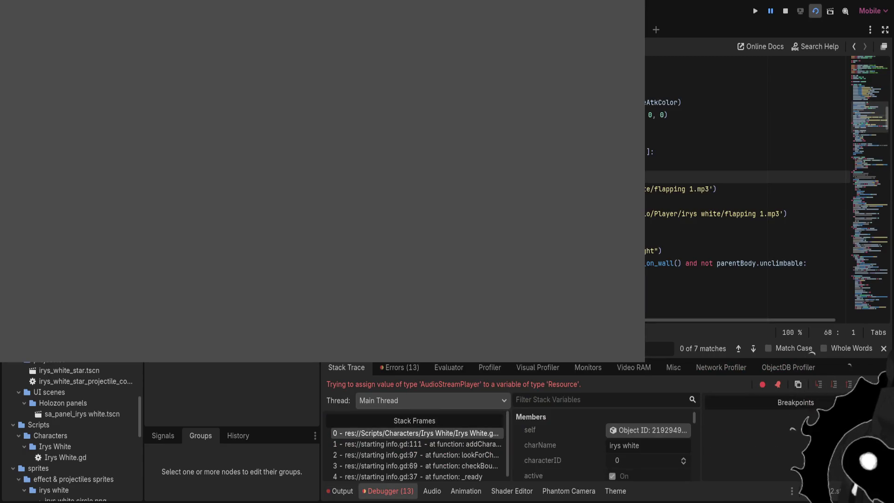
Scroll to Irys White.gd's flapping 1.mp3 lines and step through them with the arrow keys
scroll(745, 187, up, 4)
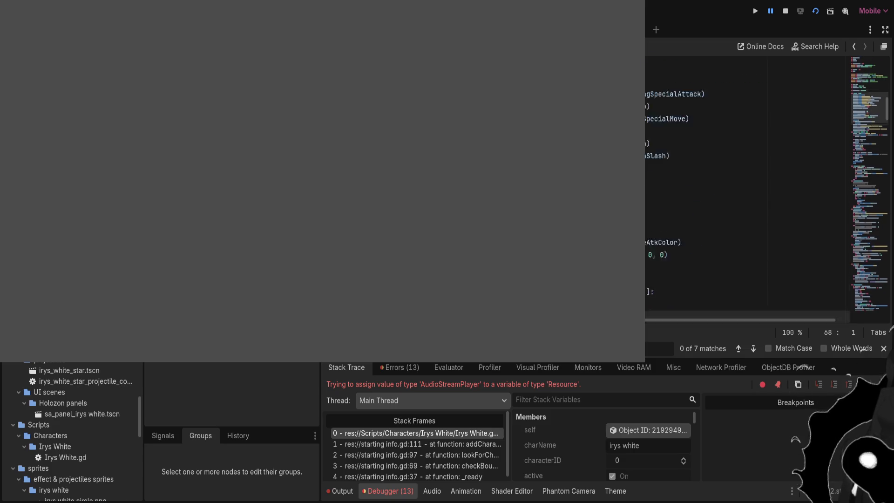
scroll(744, 186, down, 1)
scroll(745, 186, down, 1)
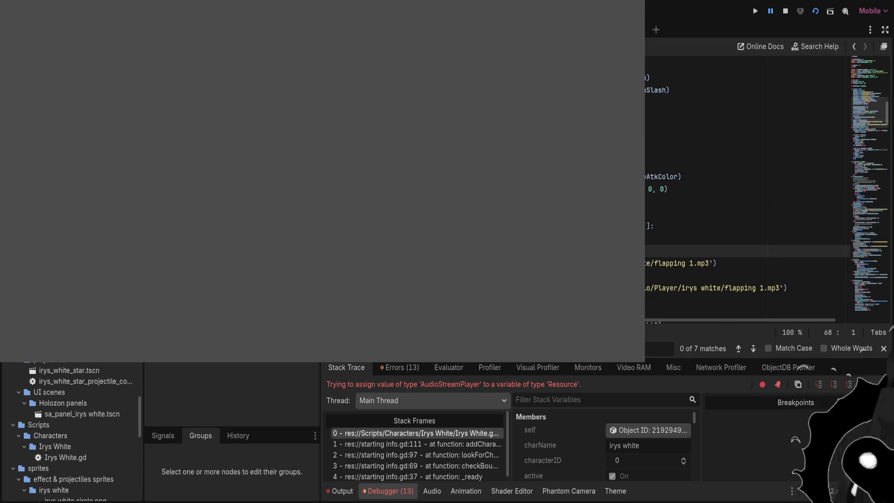
key(Left)
key(Down)
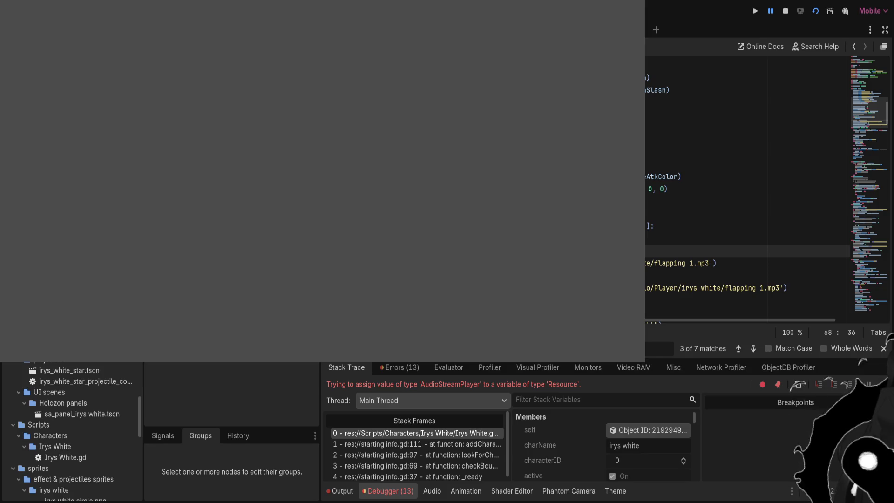
scroll(745, 187, up, 6)
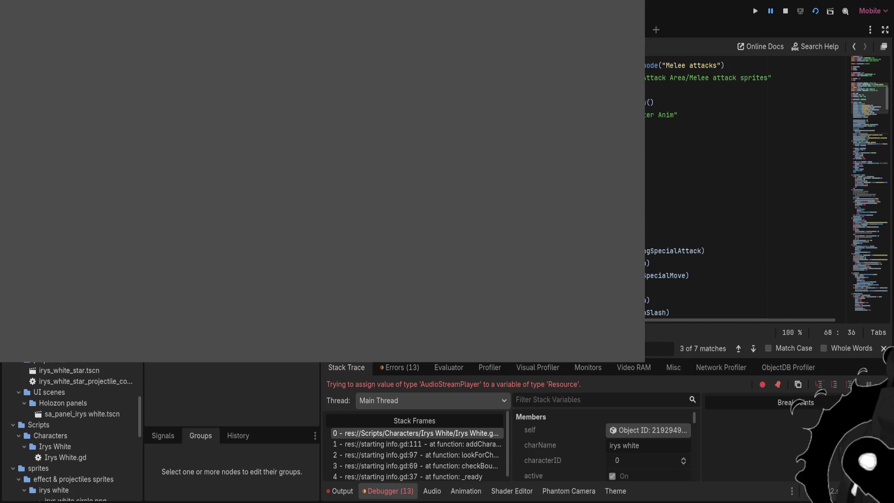
scroll(745, 186, down, 6)
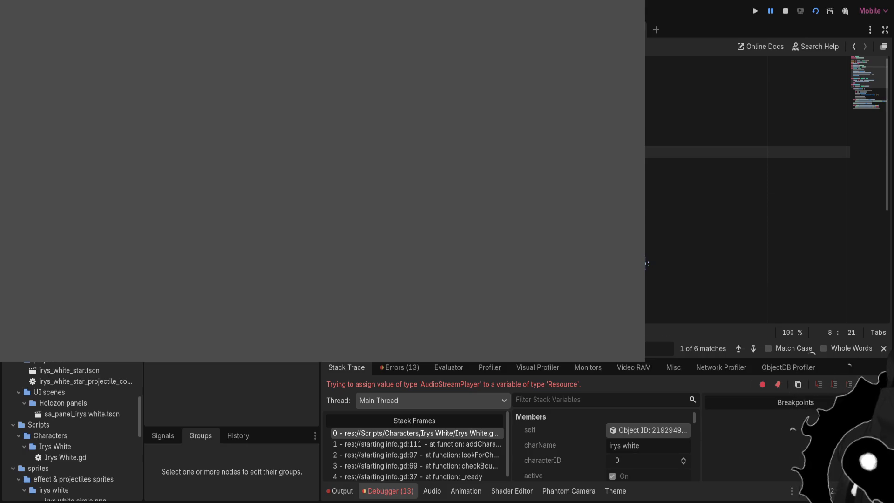
Complete the shared run-audio constant name on line 12 and change line 17 to runAudio.stream
key(Down)
key(Down)
key(Down)
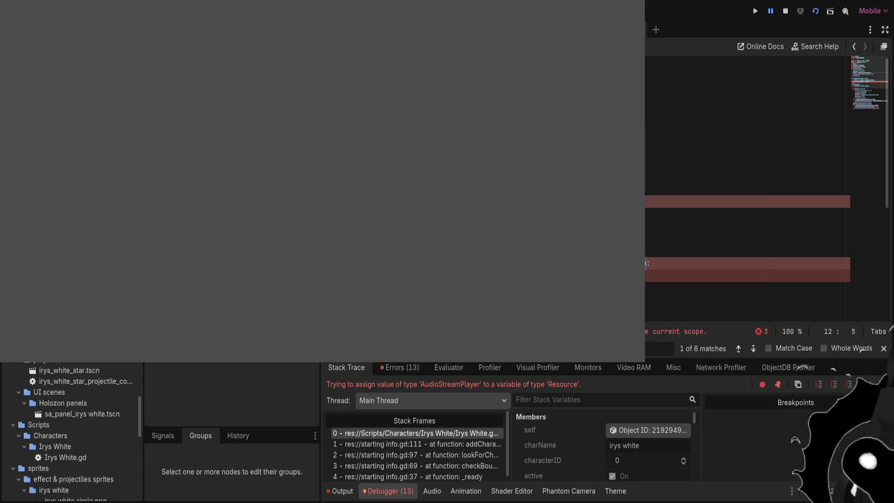
key(Up)
key(Up)
key(Up)
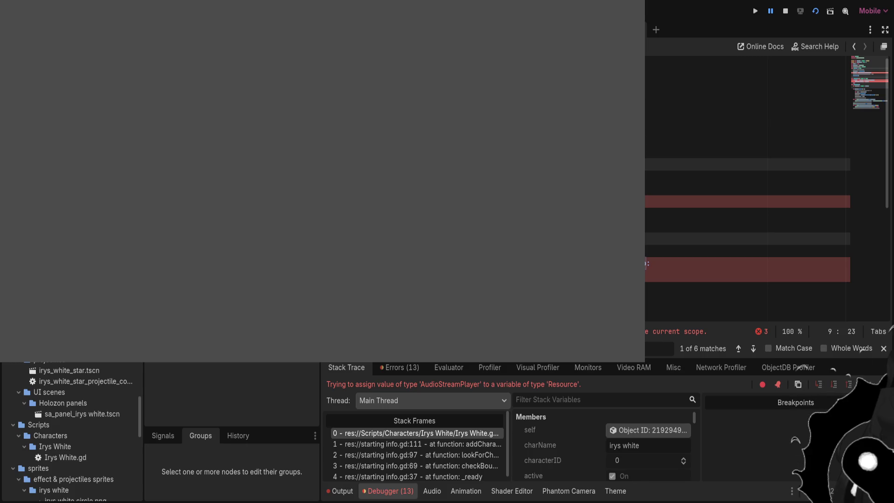
key(Down)
key(Down)
key(Down)
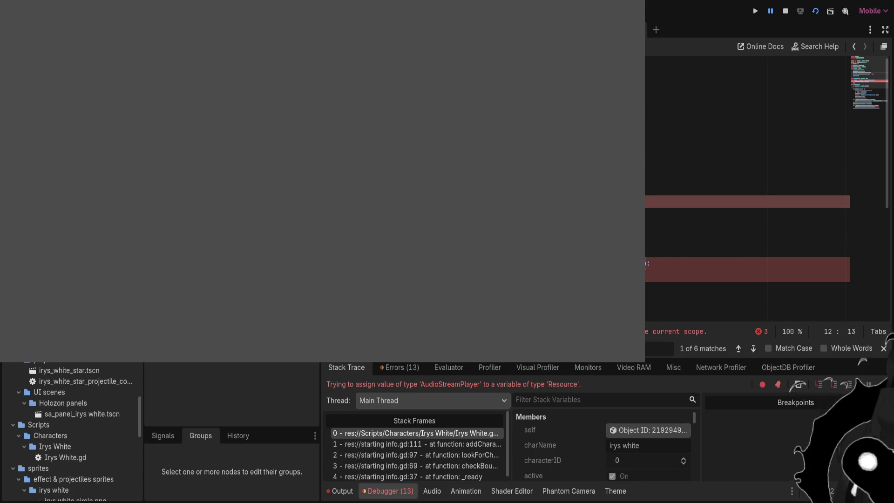
key(Up)
key(Up)
key(Up)
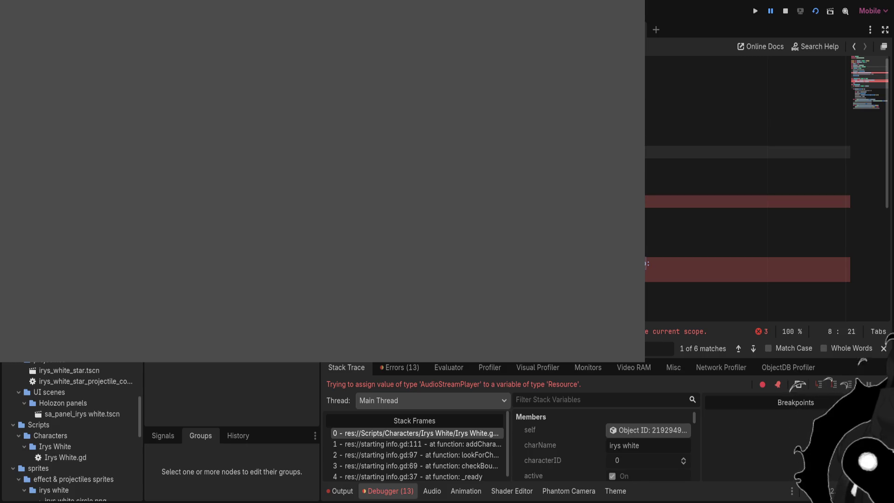
click(652, 201)
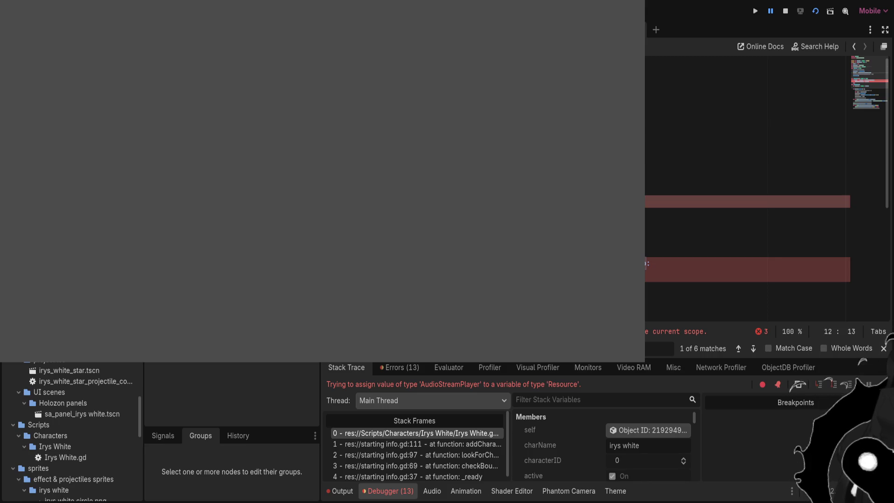
text(IO)
key(F3)
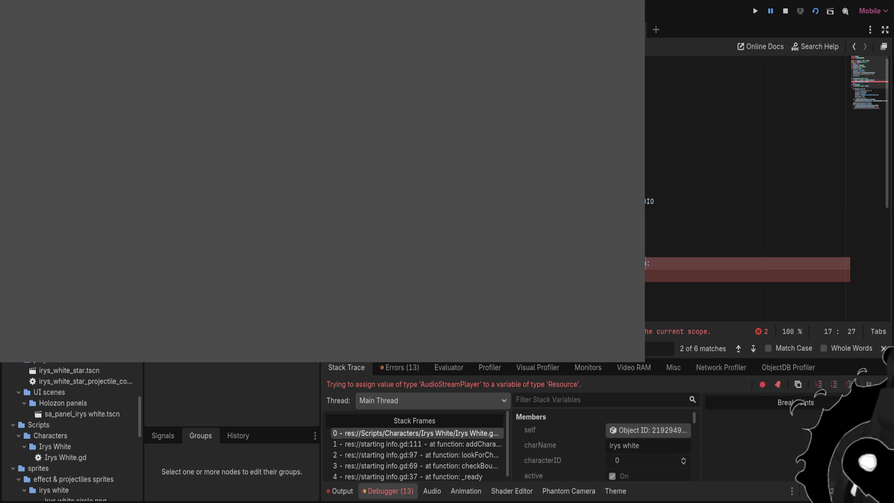
text(runAudio.)
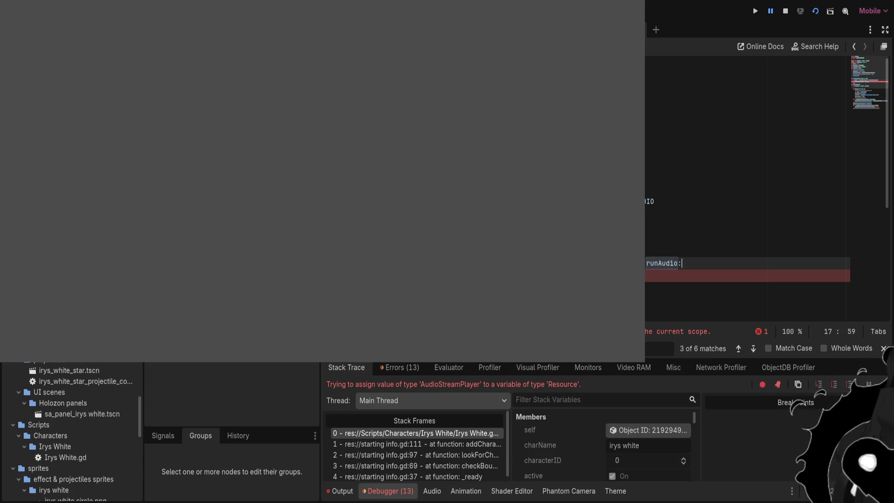
text(str)
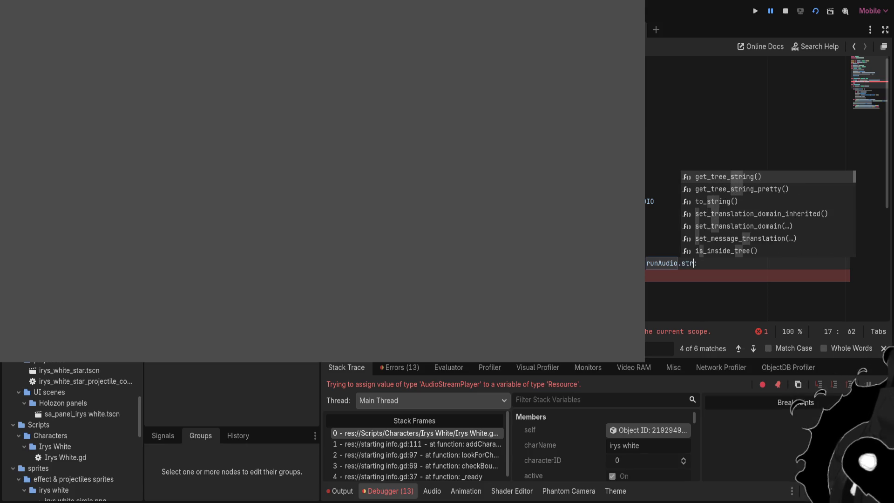
text(eam)
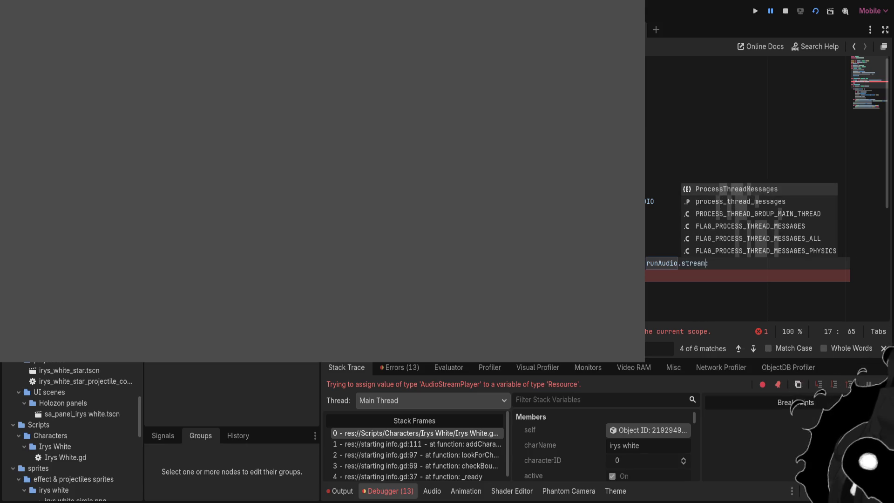
Fix line 18's expression using autocomplete, finishing it with 'source'
click(651, 189)
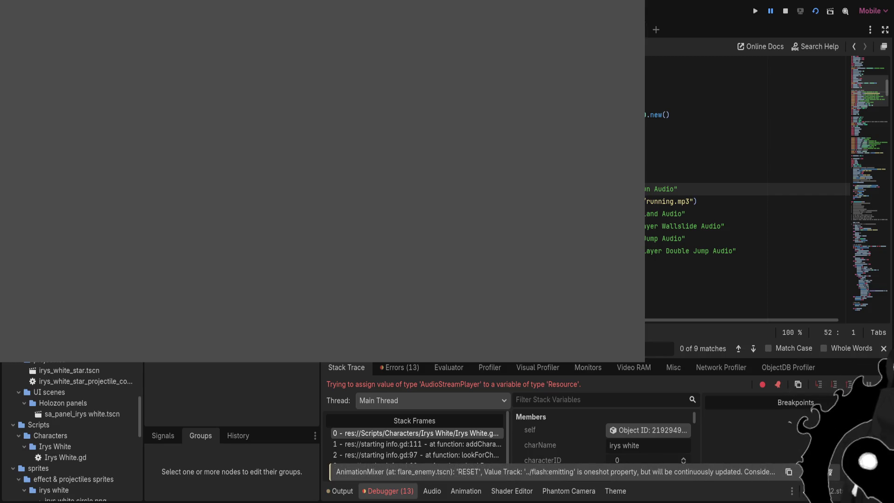
scroll(231, 396, up, 5)
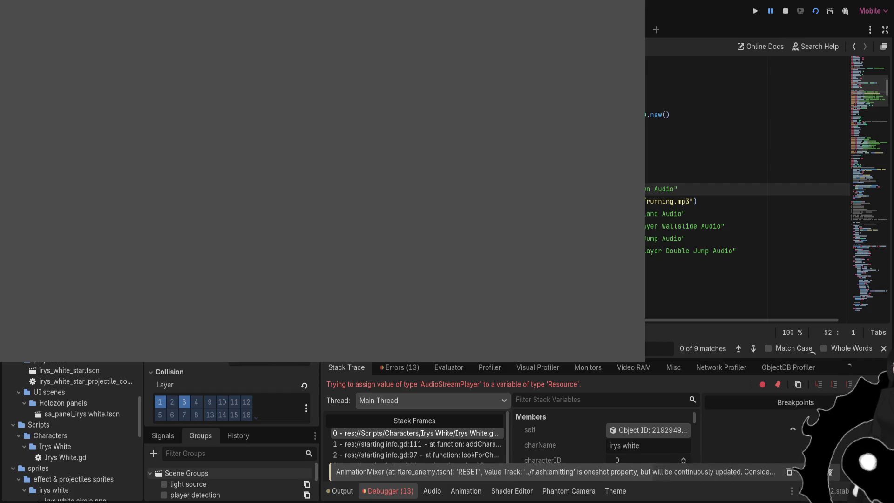
scroll(231, 395, down, 5)
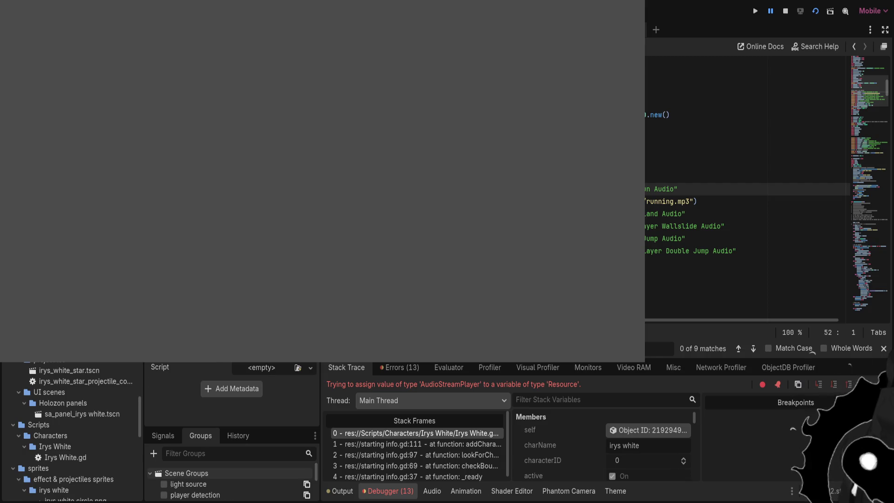
text(')
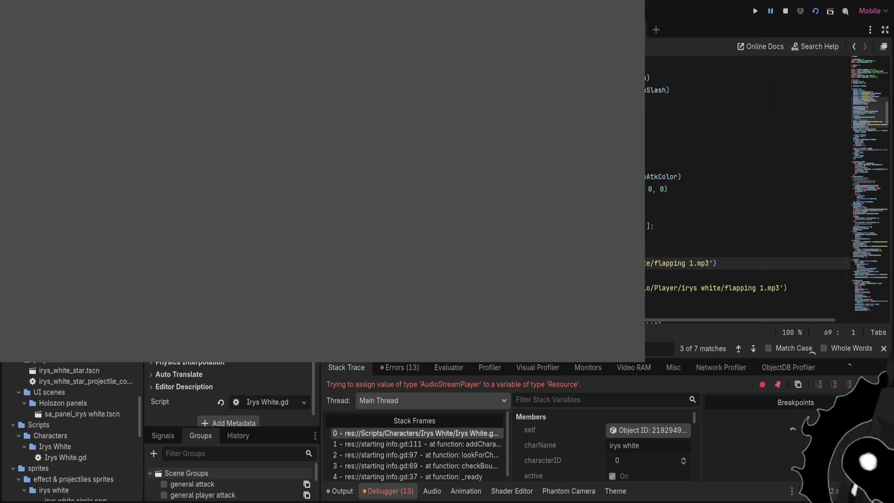
scroll(745, 186, up, 10)
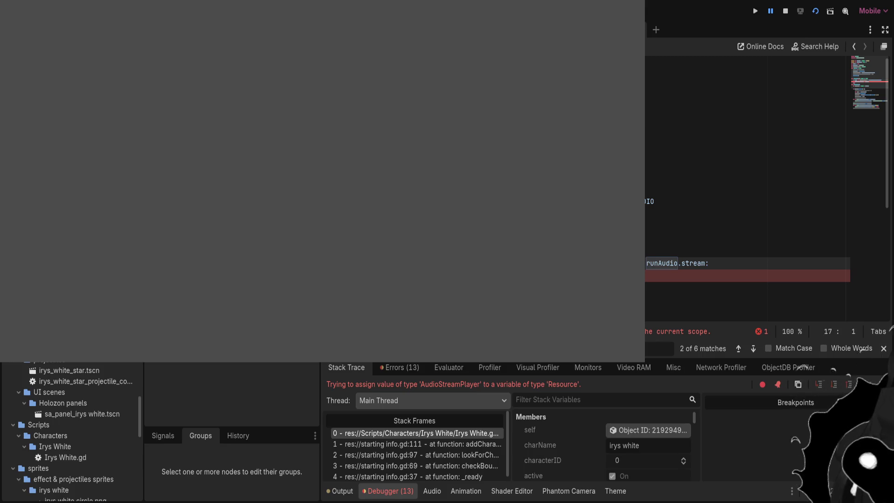
click(745, 276)
click(753, 276)
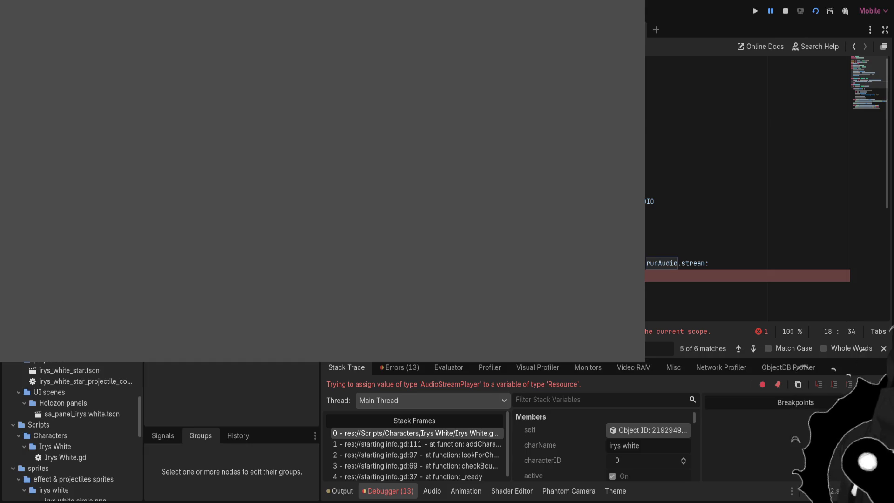
text(me)
key(End)
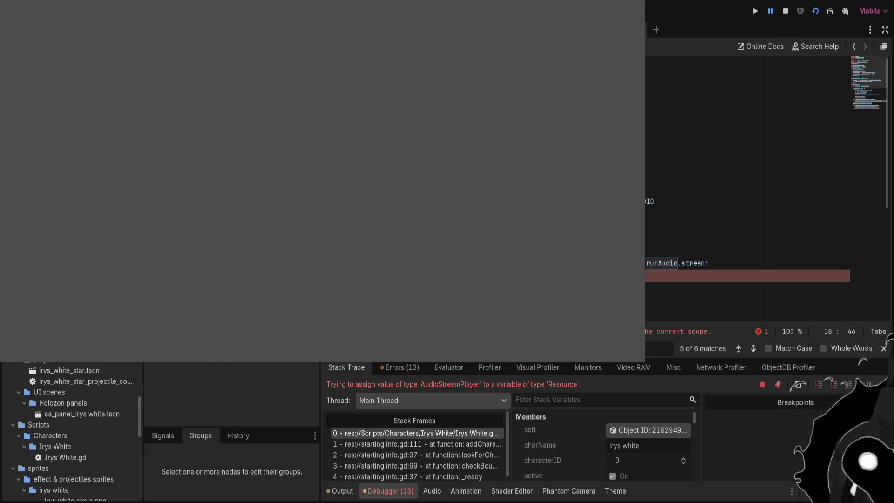
text(source)
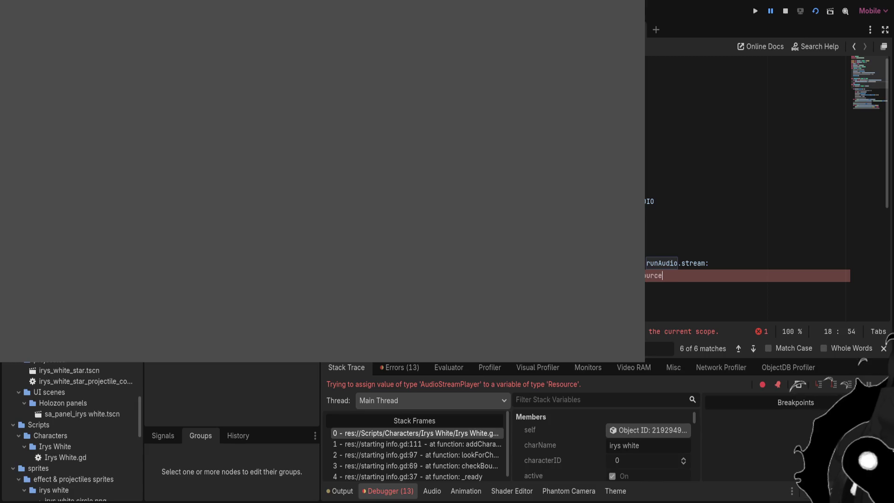
scroll(745, 187, down, 5)
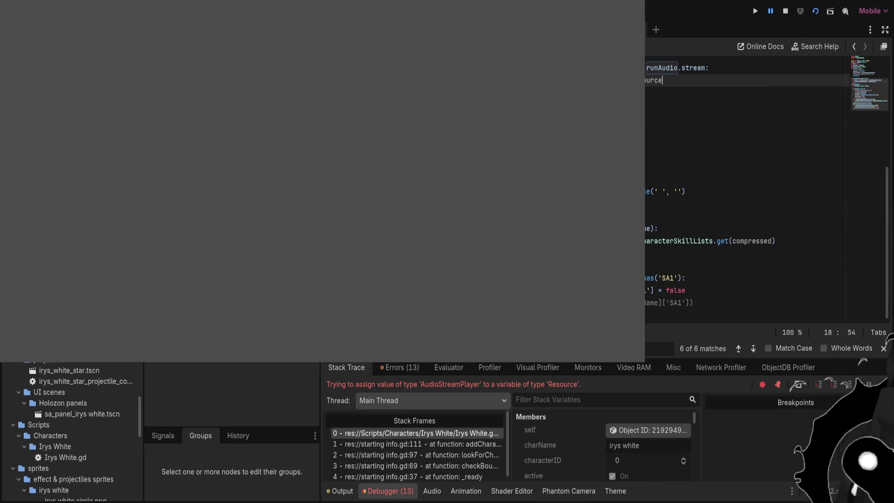
Return to Irys White.gd with the caret on the flapping audio line
key(alt+Left)
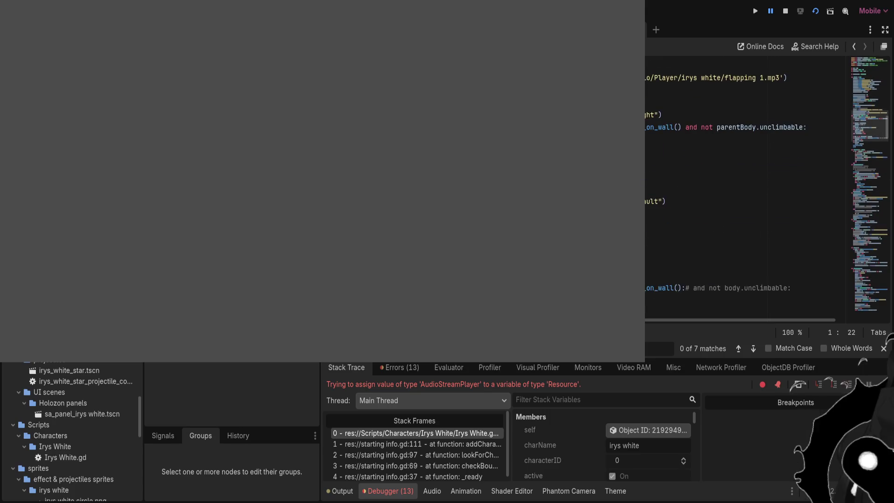
scroll(745, 187, down, 5)
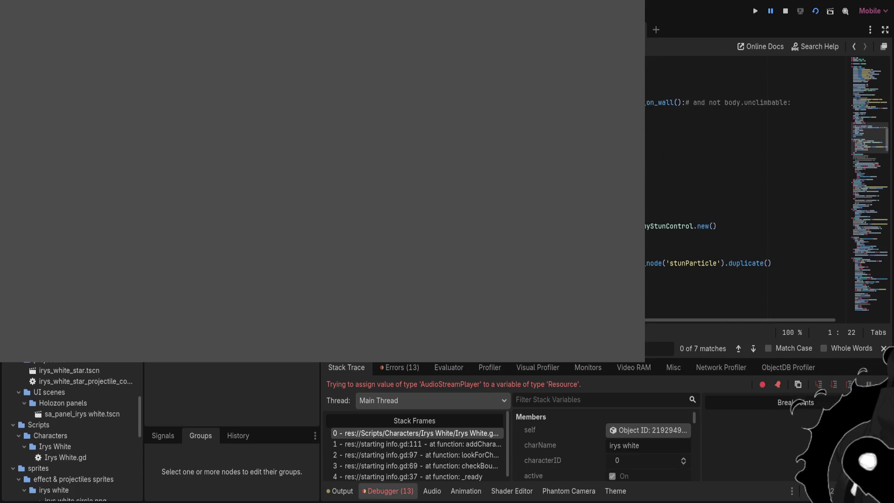
scroll(745, 186, up, 10)
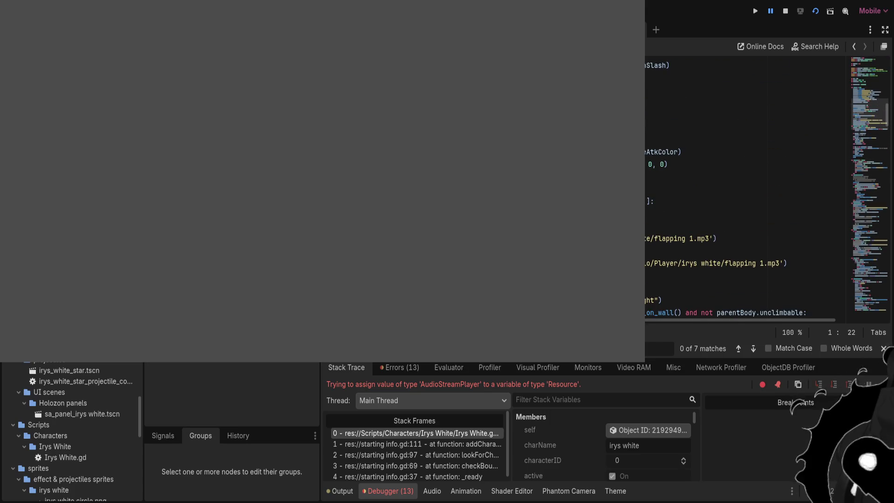
click(675, 238)
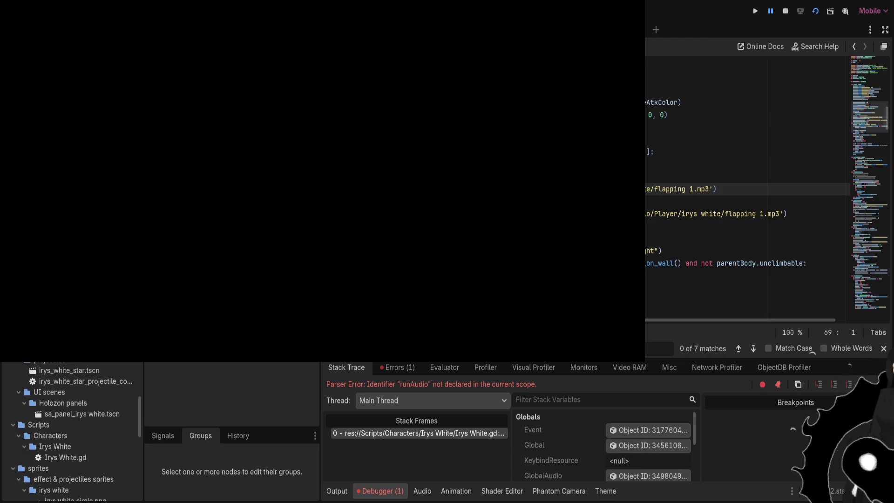
Finish the line with ioPlayer, rerun with F6, then run, jump and swap characters to test run audio
text(ioPlayer)
key(F6)
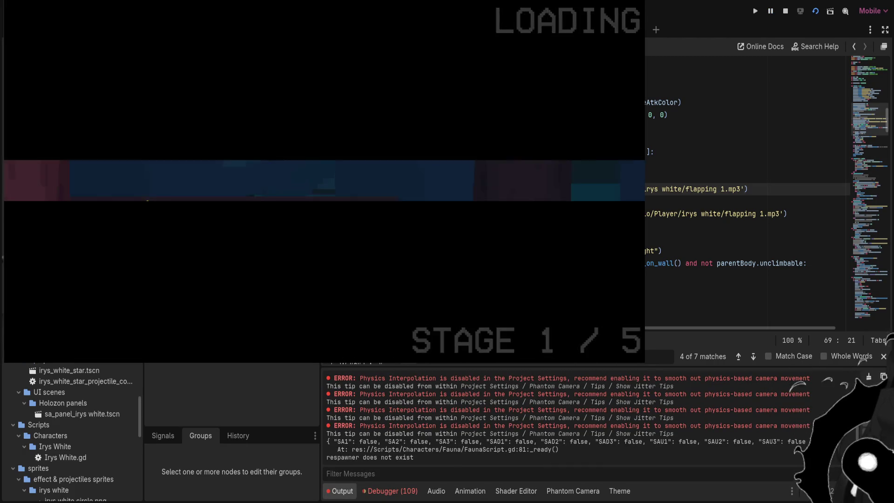
key(Right)
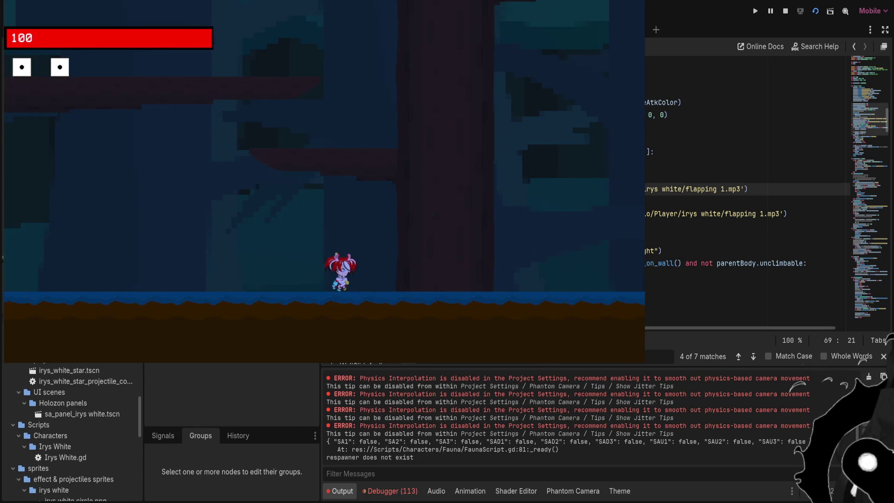
key(Right)
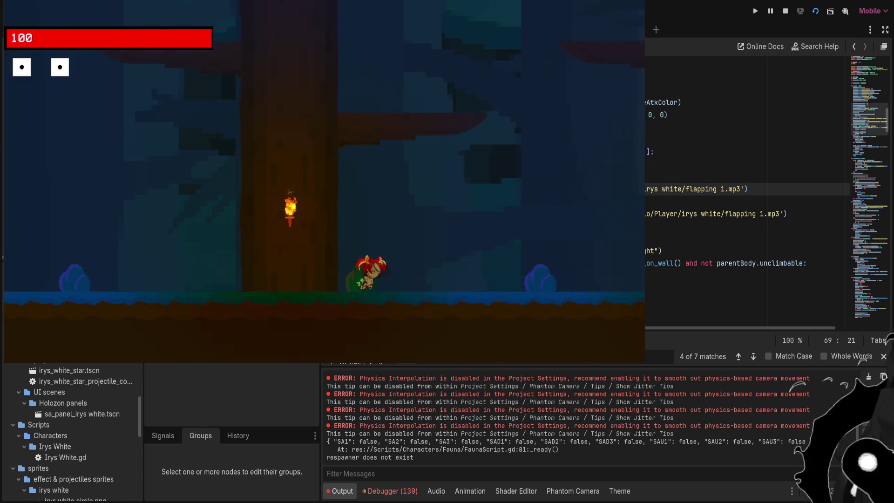
key(Left)
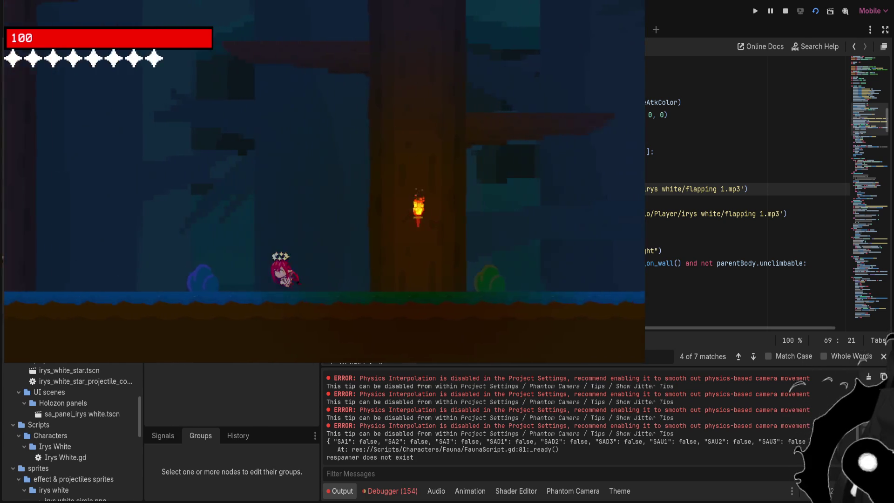
key(Right)
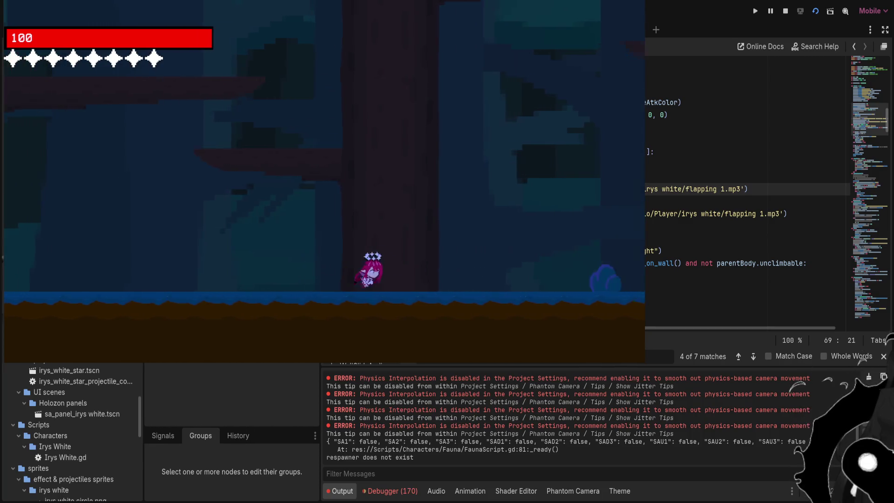
key(Left)
key(space)
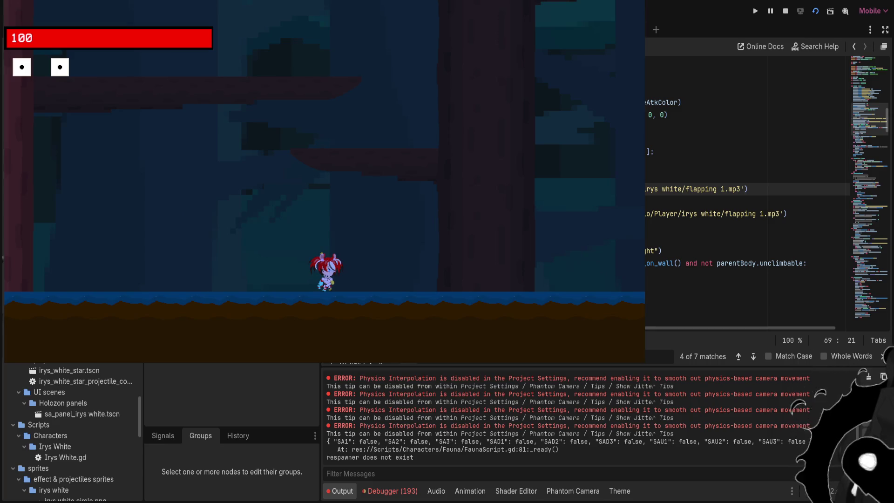
scroll(745, 186, up, 10)
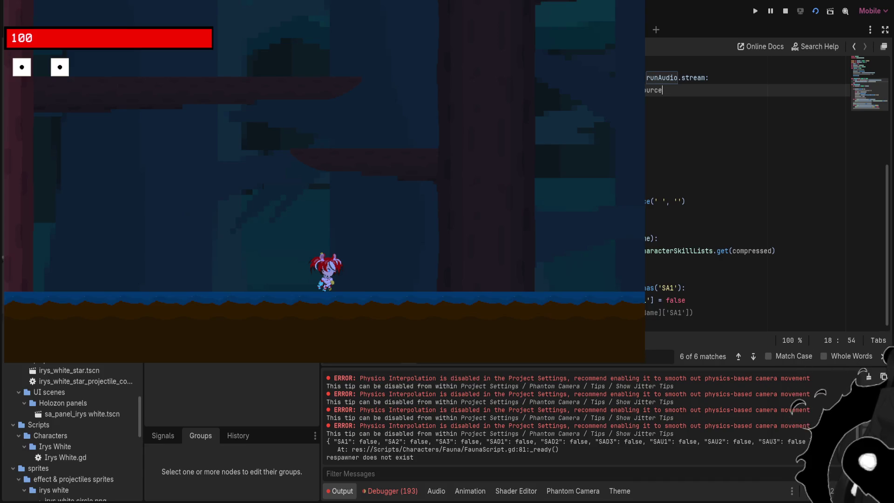
Add runAudio.play() below the runAudio.stream assignment and restart the game with F5
scroll(745, 186, up, 5)
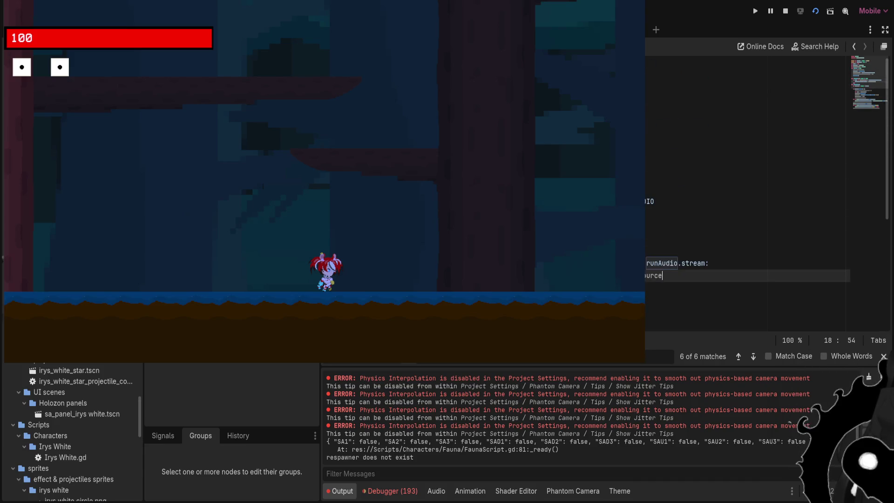
key(Return)
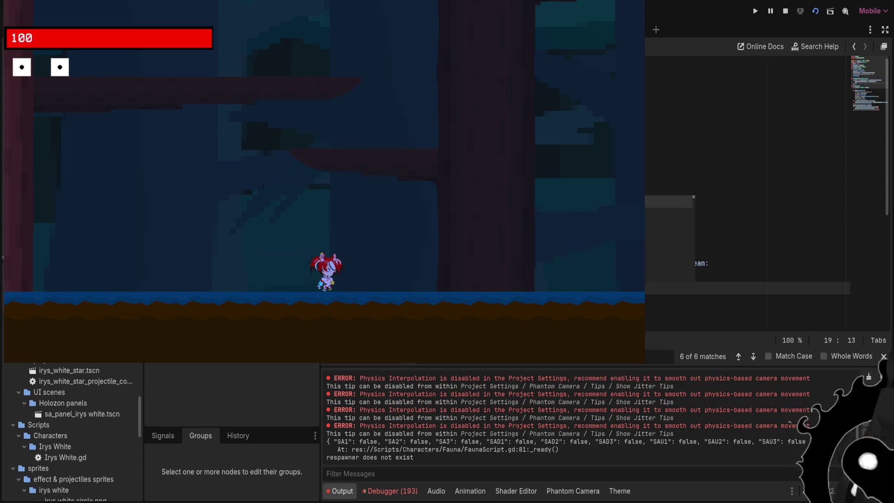
key(Return)
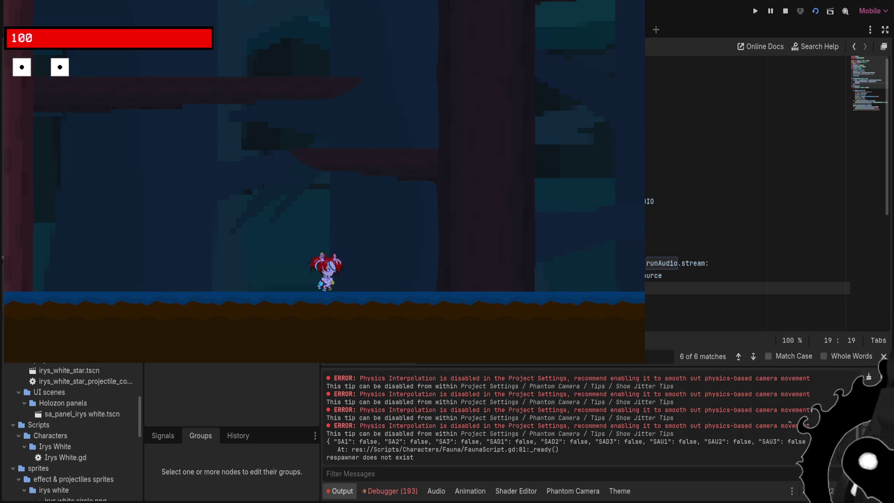
text(runAudio.p)
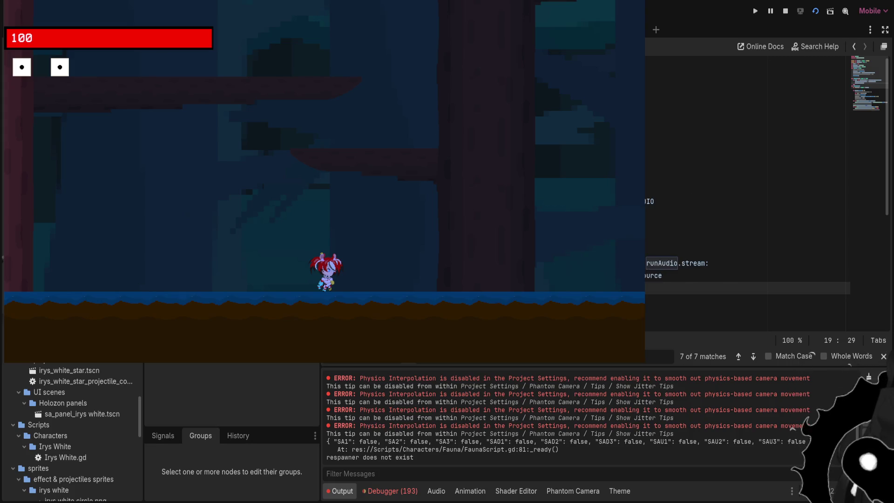
text(lay)
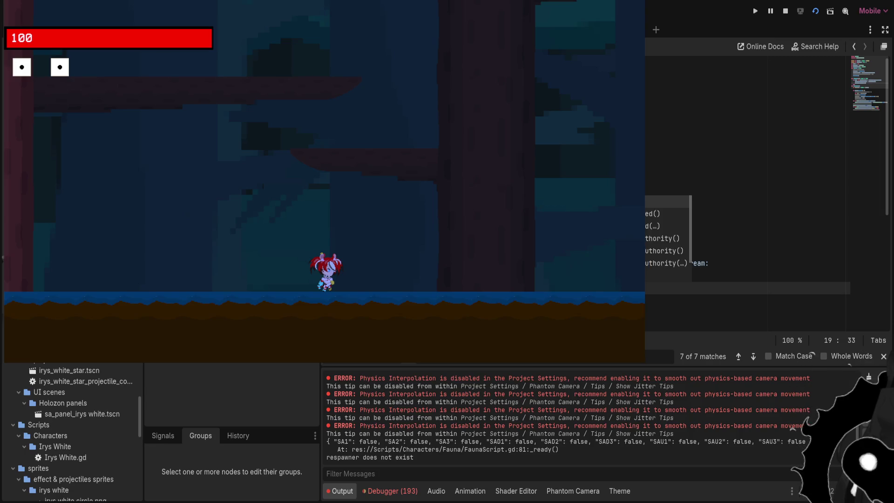
key(Return)
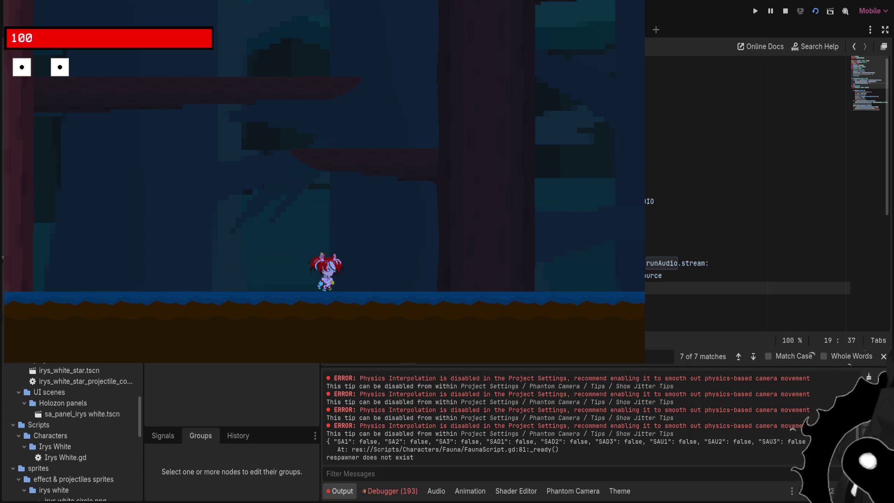
key(alt+Left)
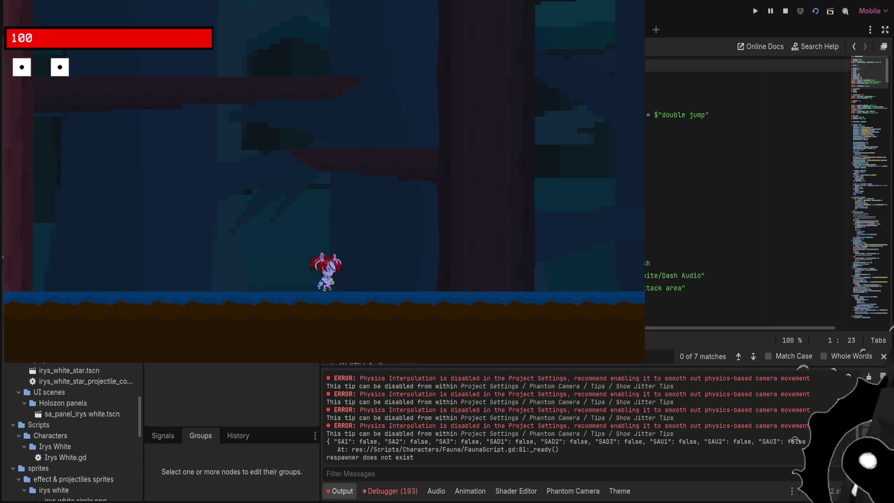
scroll(745, 186, down, 15)
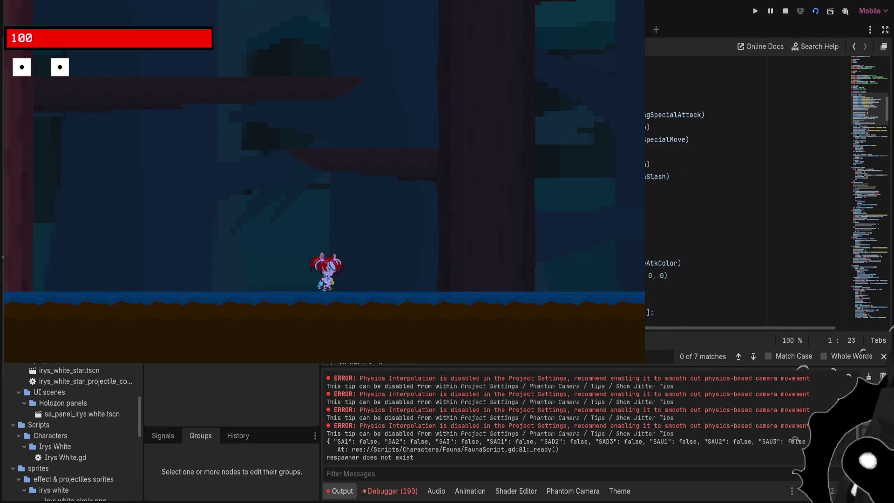
scroll(745, 186, down, 1)
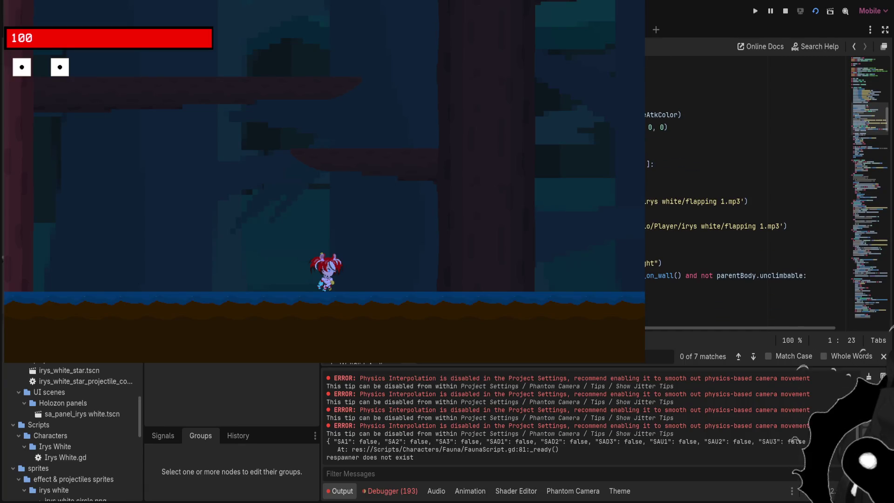
key(F5)
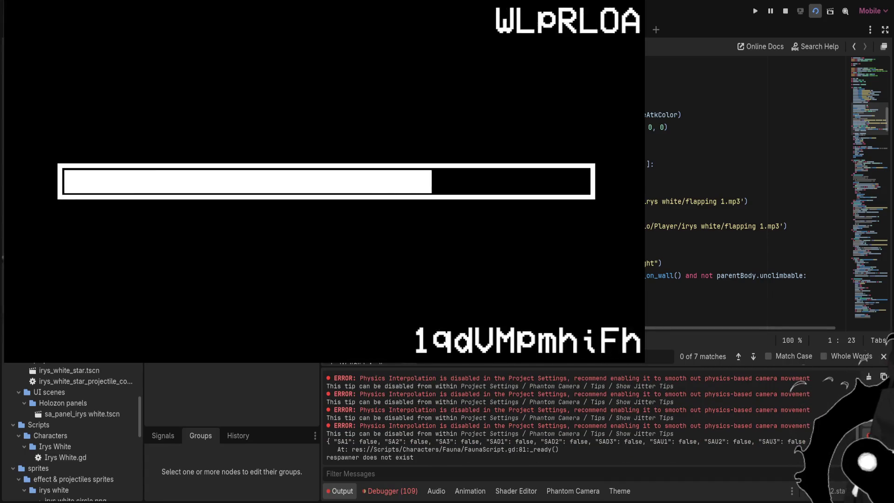
Run right and left while swapping characters, then jump to the runAudio match on line 19
key(Right)
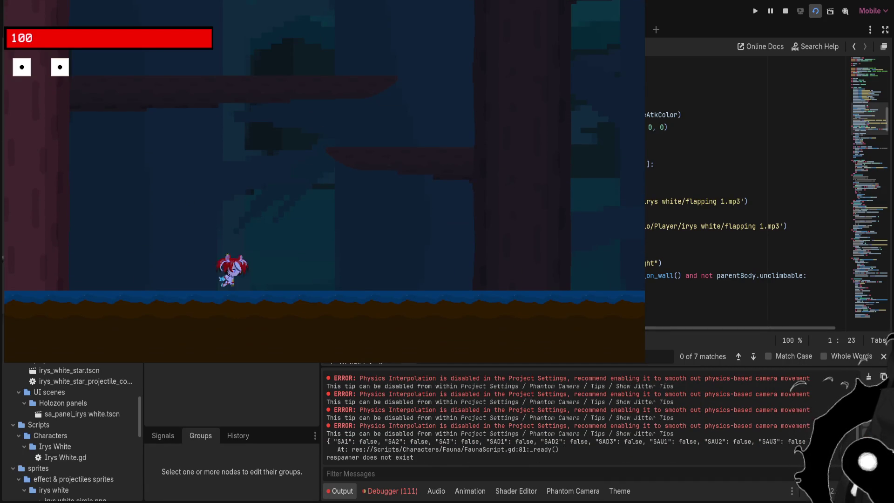
key(Right)
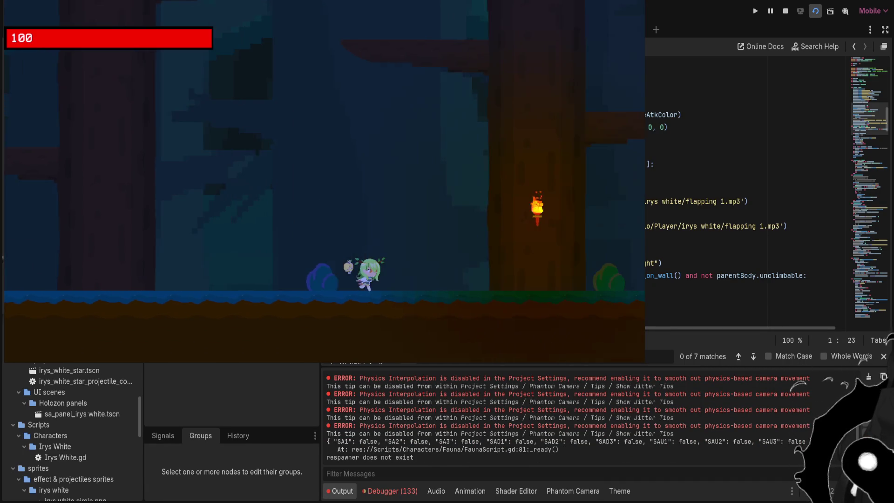
key(Left)
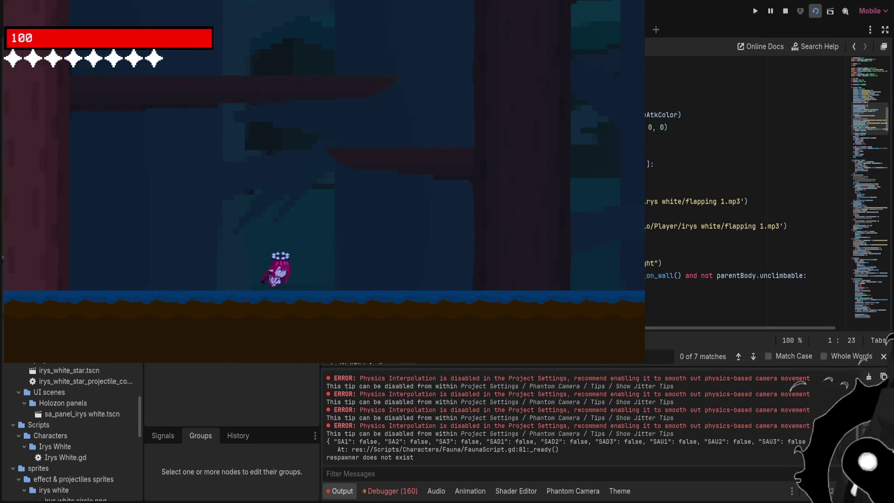
key(Right)
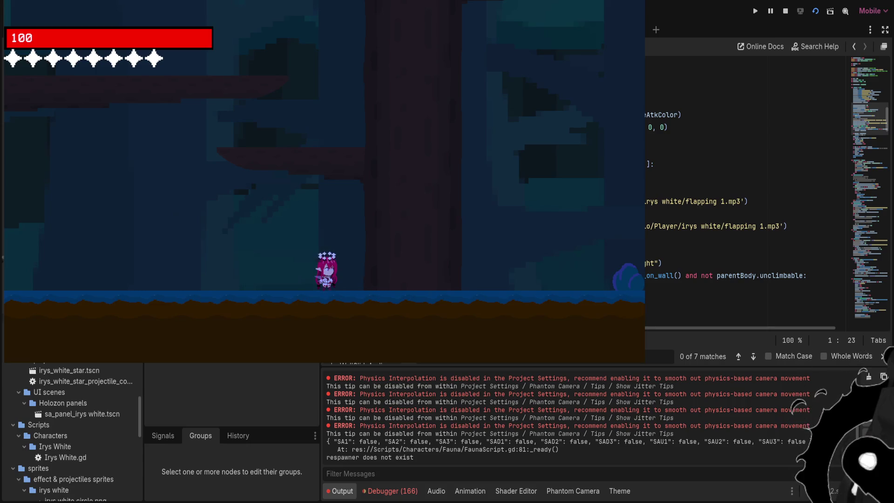
scroll(745, 210, up, 1)
scroll(745, 210, up, 10)
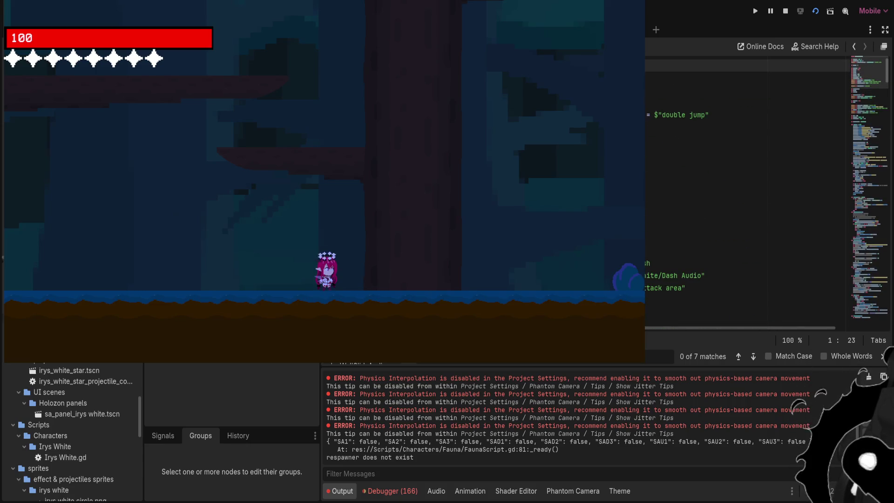
key(shift+F3)
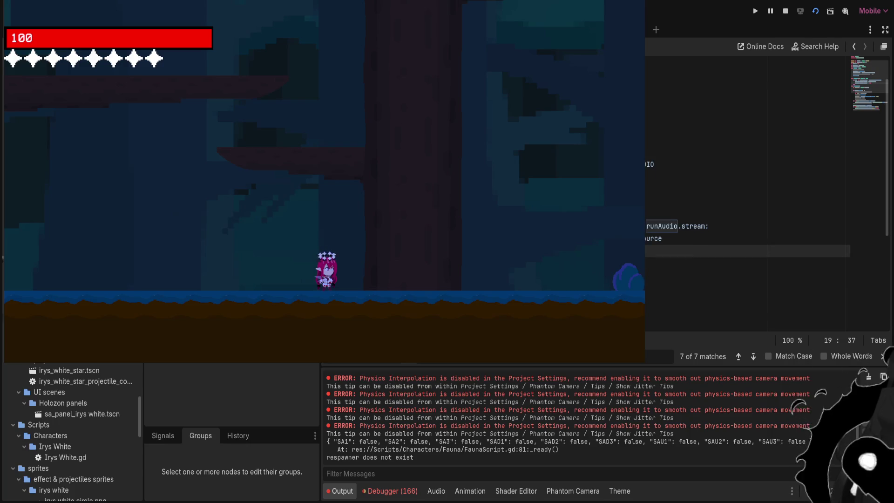
key(Return)
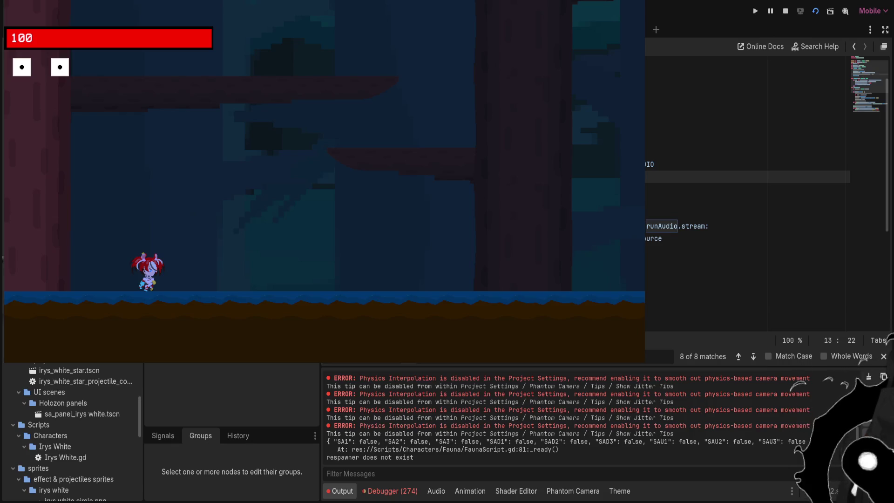
Cycle characters with q while running left and right to test the run audio
key(Right)
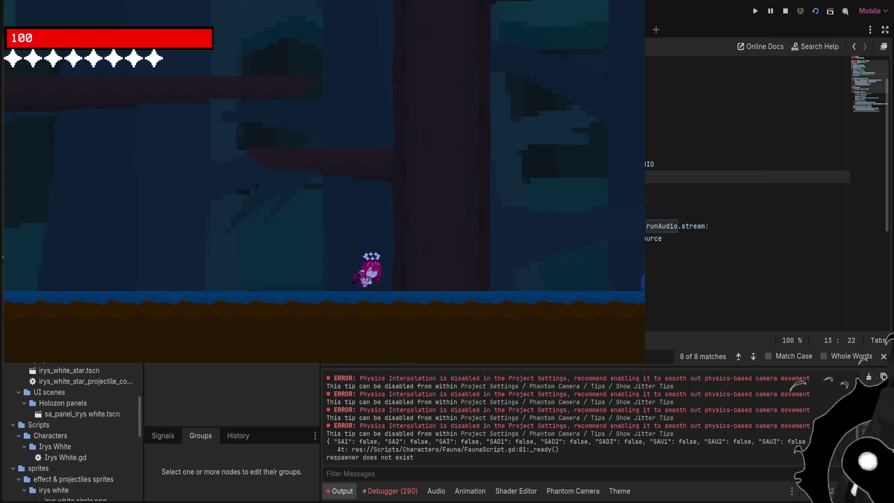
key(q)
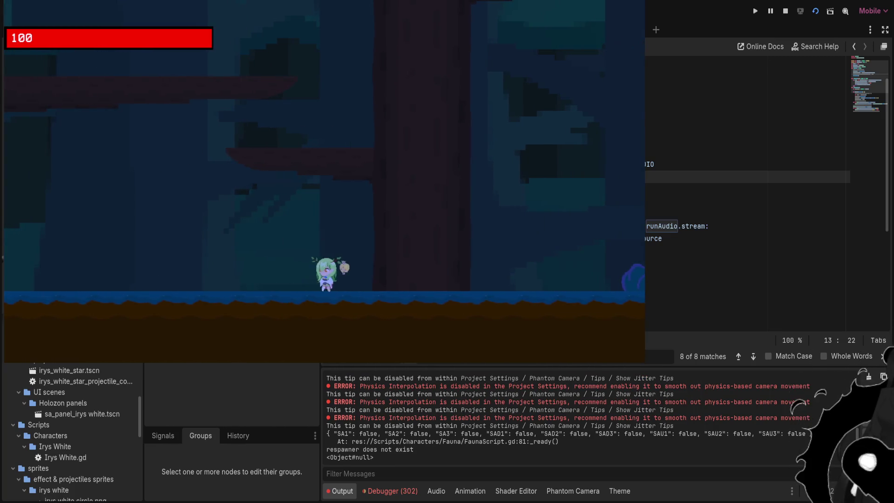
key(q)
key(Left)
key(q)
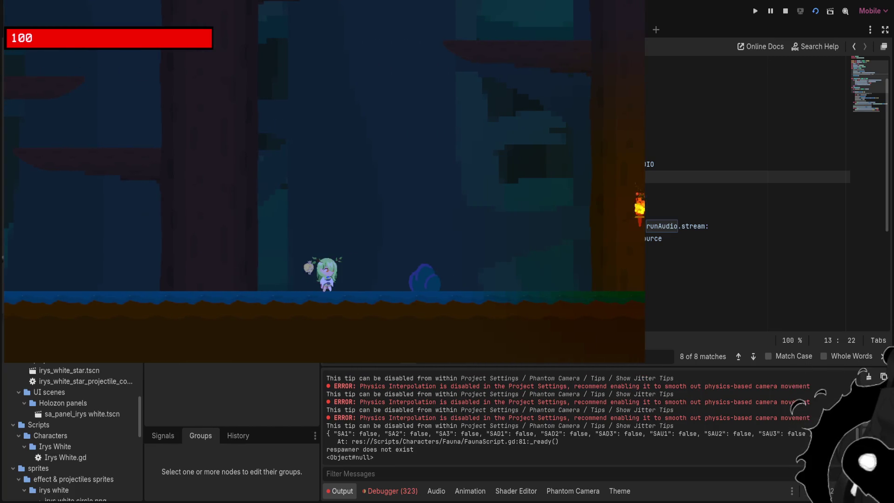
key(Left)
key(Right)
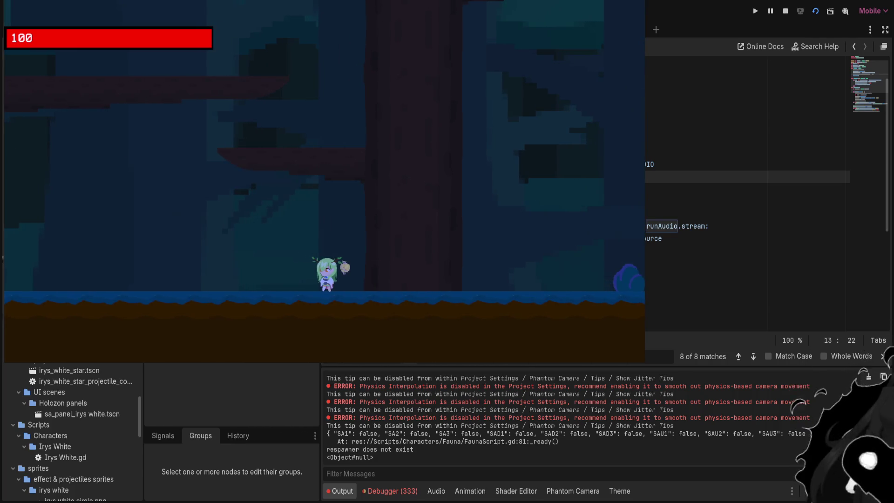
scroll(744, 210, up, 1)
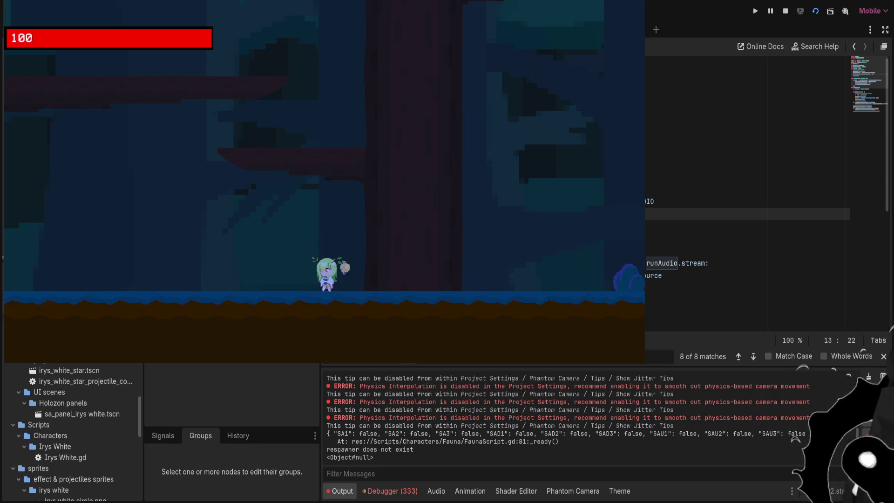
key(Return)
text(var)
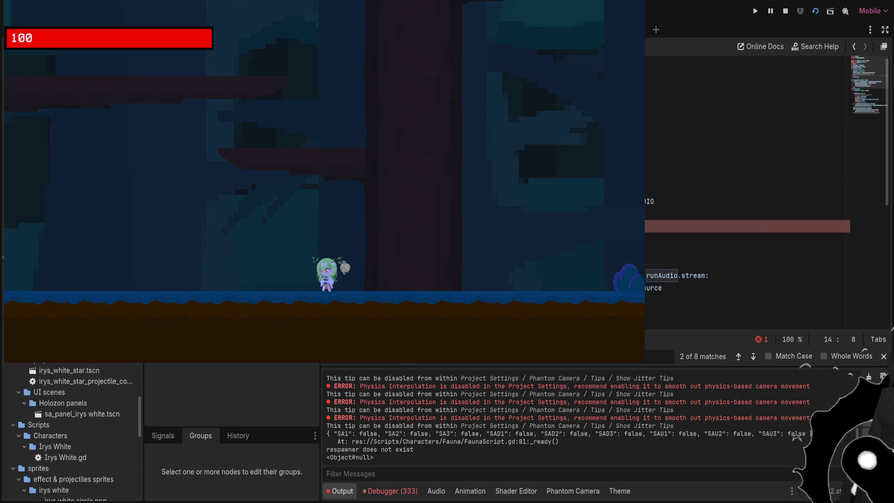
key(BackSpace)
key(BackSpace)
key(BackSpace)
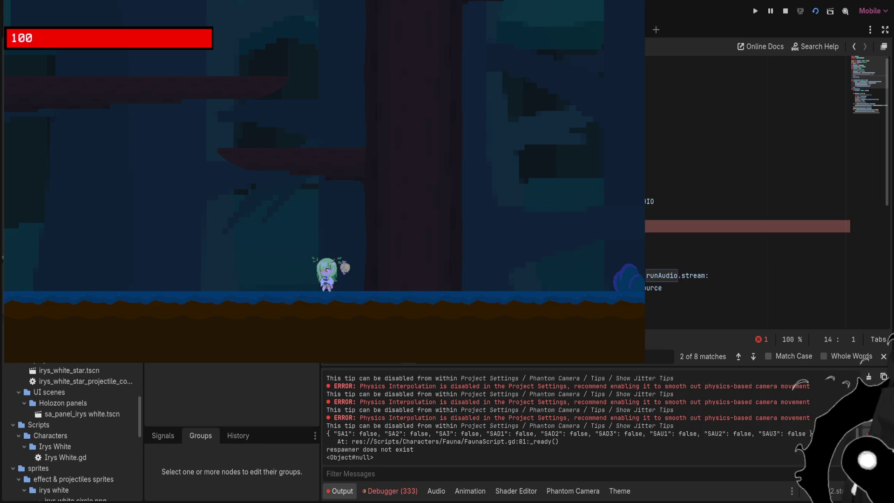
key(BackSpace)
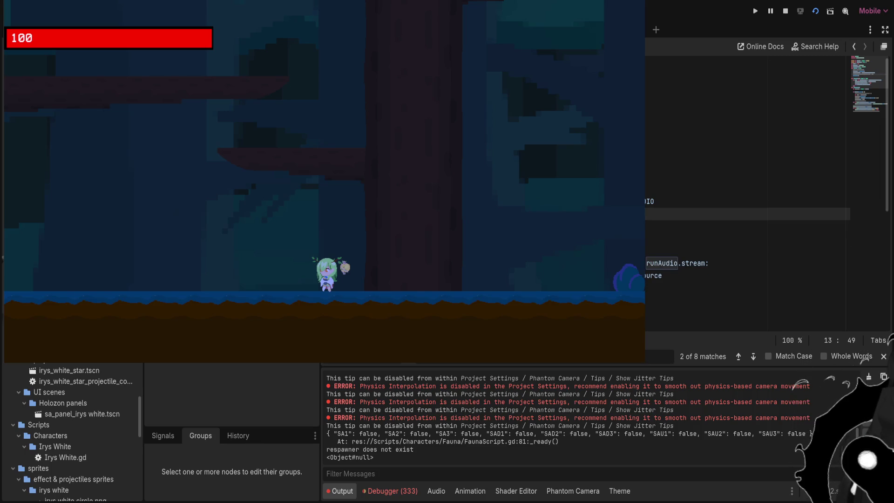
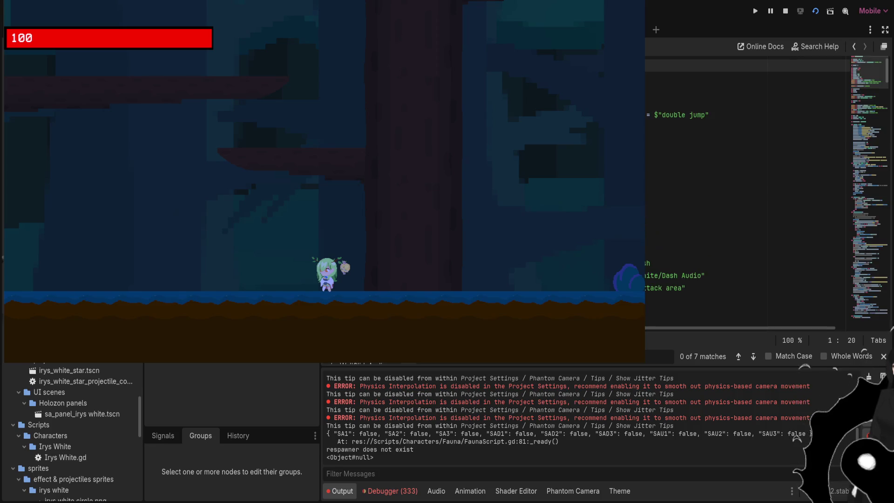
Comment out the flapping-sound load line and the run-audio stream assignment in Irys White.gd
scroll(745, 186, down, 5)
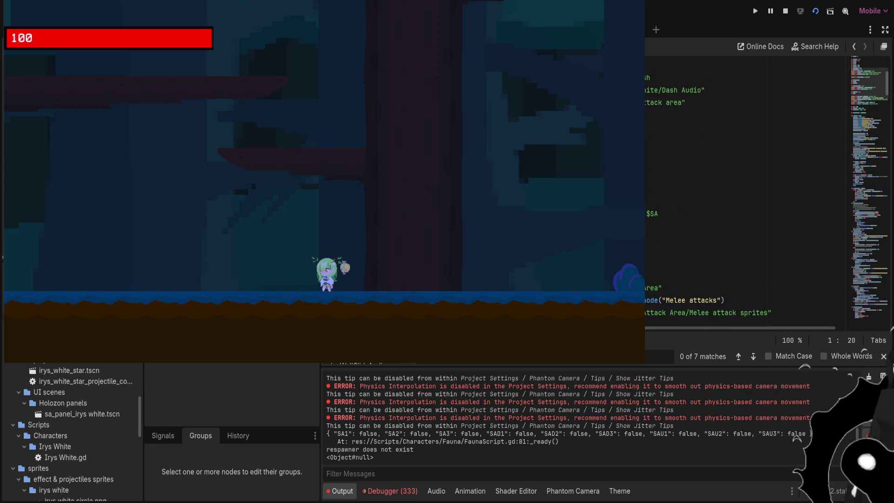
scroll(745, 186, down, 4)
scroll(744, 186, down, 10)
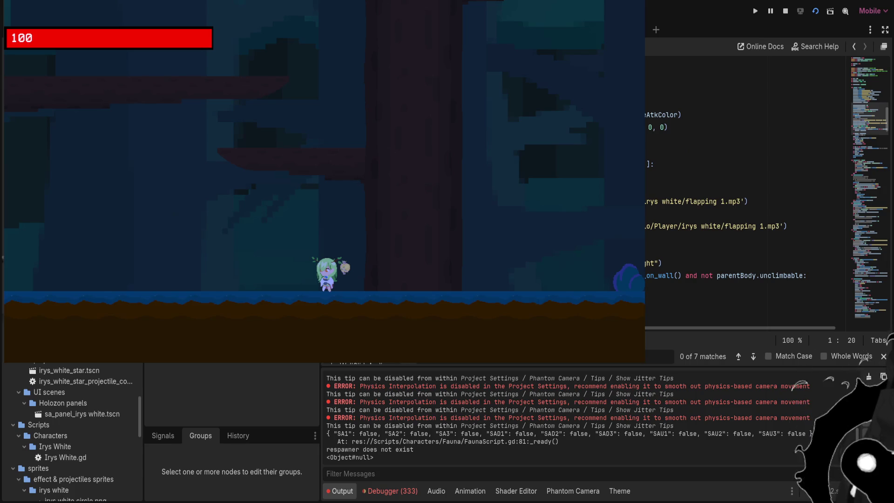
click(702, 201)
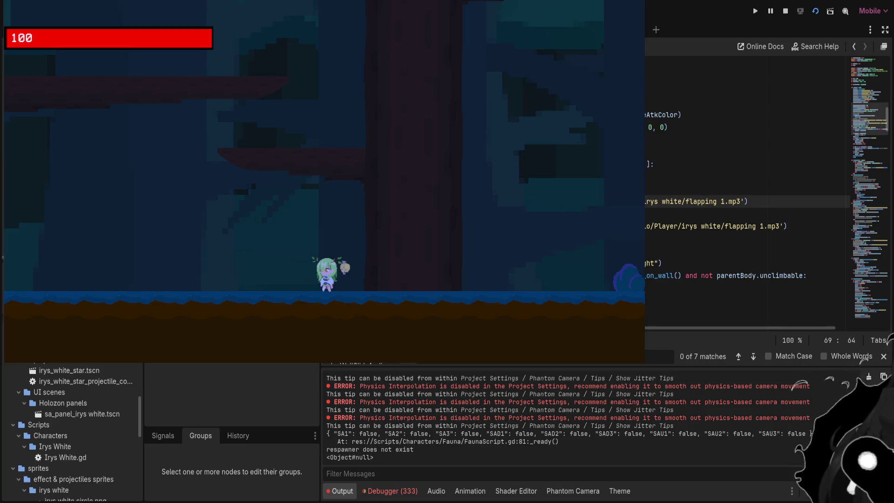
key(F3)
click(745, 214)
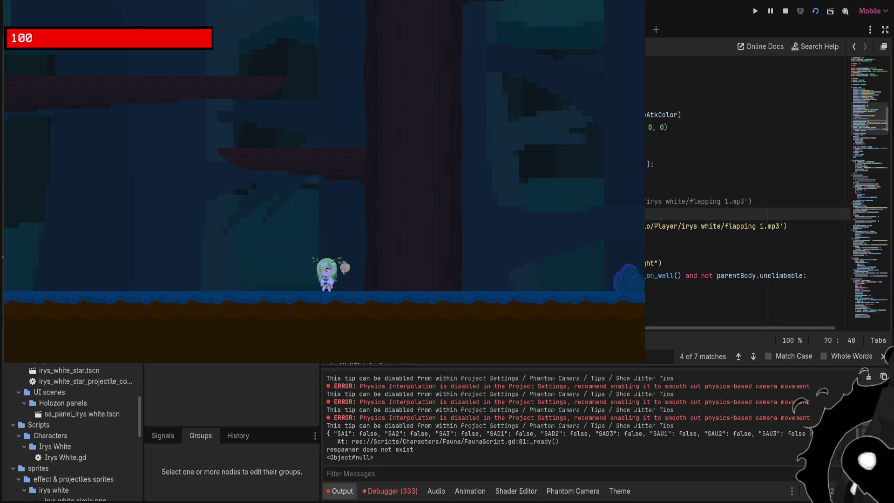
click(702, 225)
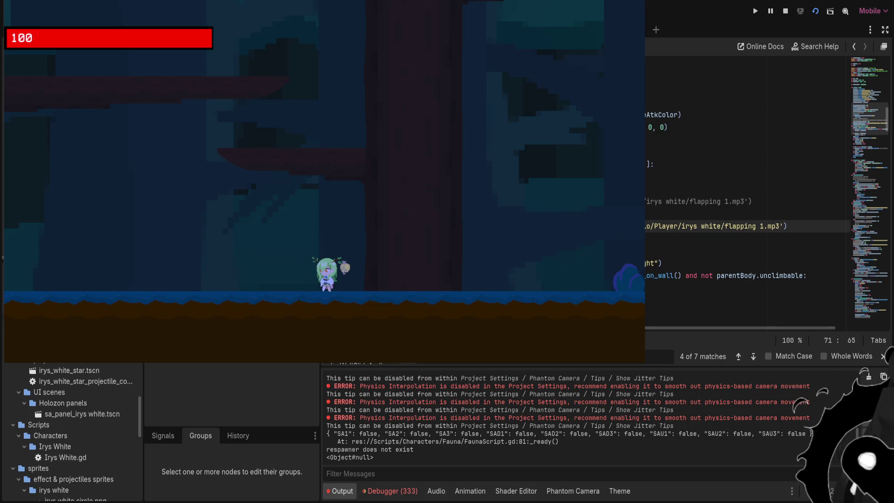
key(ctrl+k)
Move to the run-audio playing line and relaunch the game with F5
click(744, 214)
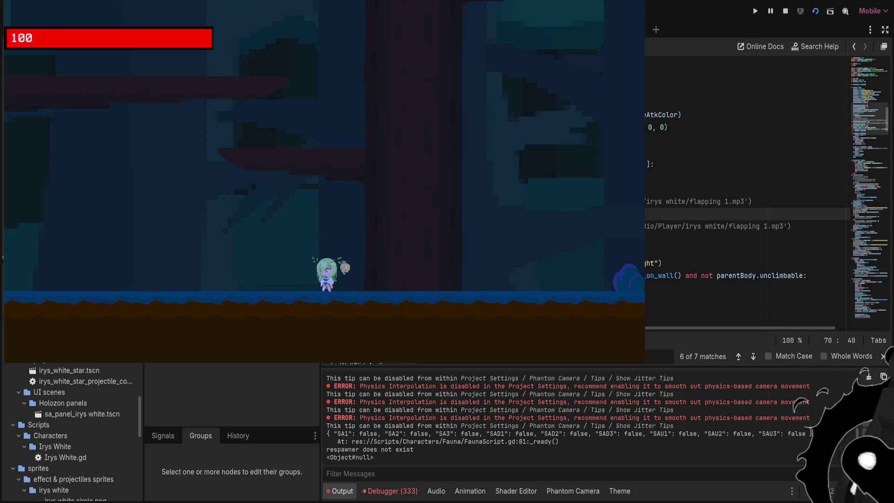
key(Right)
key(Down)
key(Down)
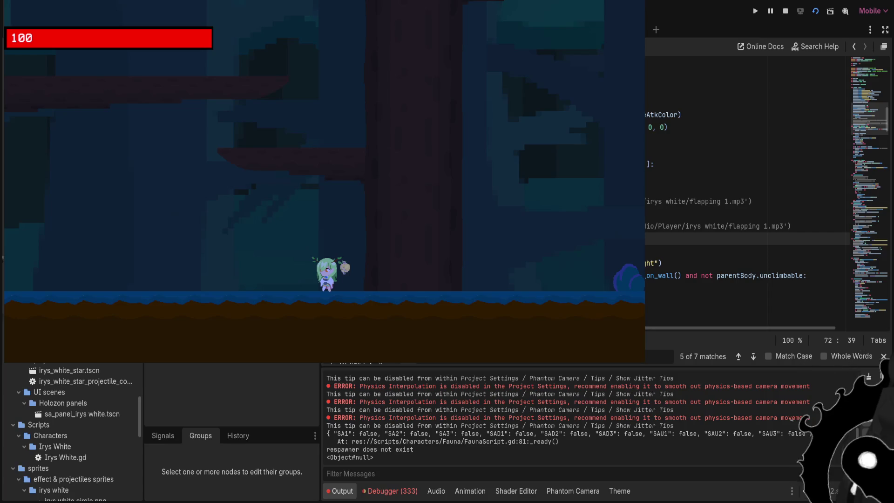
key(F5)
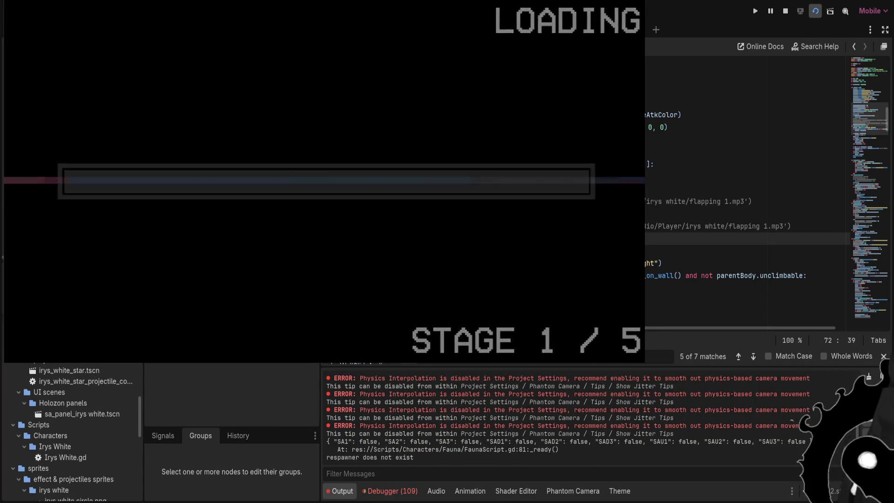
Run right, turn back and lunge left, switch to the next character, then stop the game with F8
key(Right)
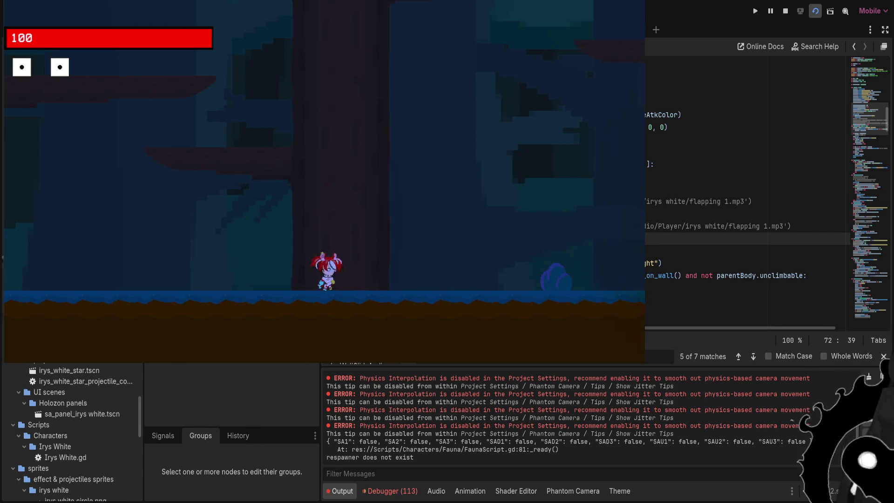
key(Left)
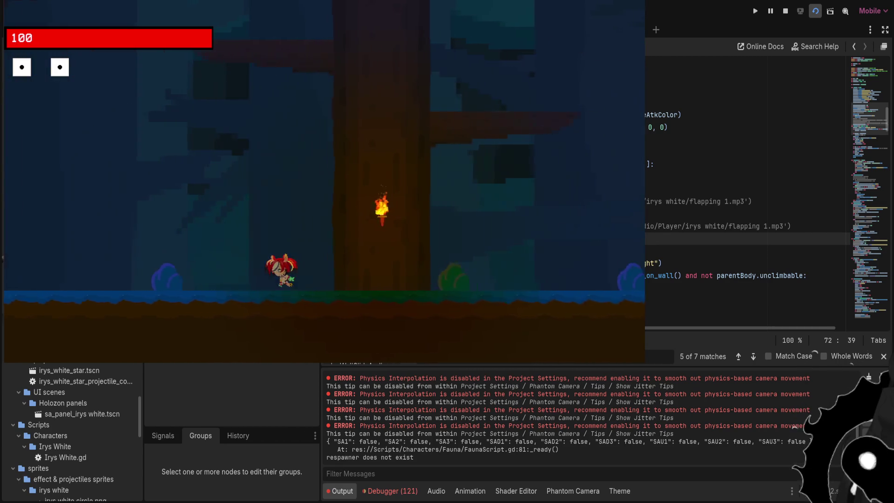
key(Left)
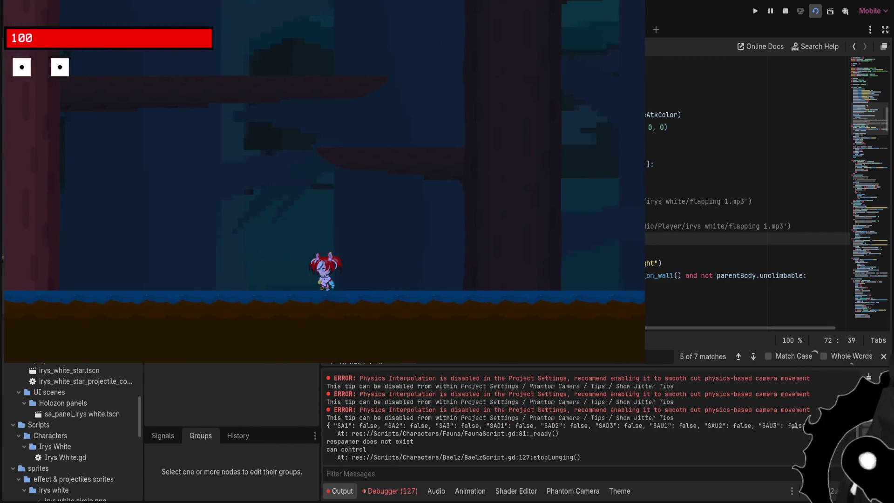
key(Left)
key(Left)
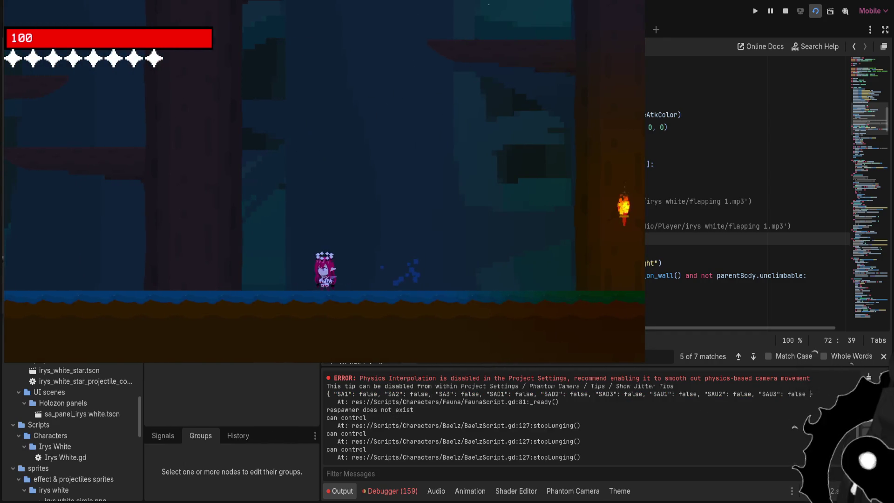
key(F8)
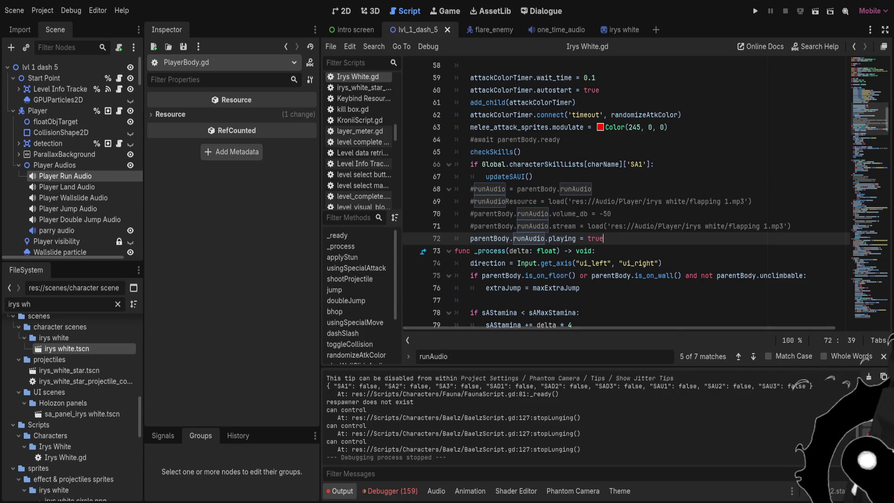
In playableCharacter.gd, add 'elif active: print(runAudioResource)' after the stream print, then relaunch the game
scroll(624, 195, up, 15)
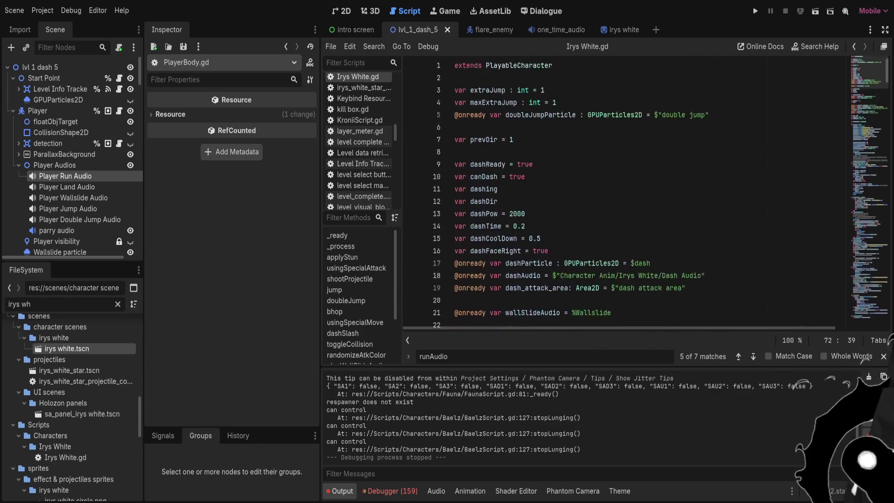
ctrl+click(518, 66)
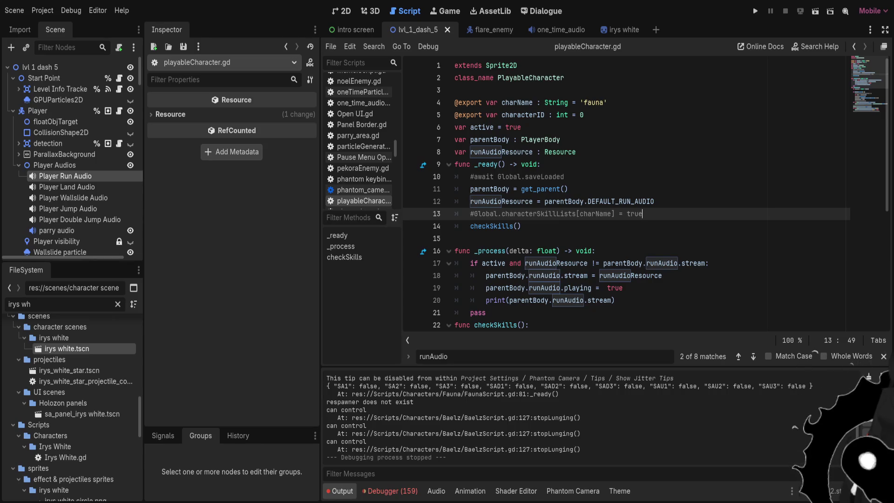
click(614, 300)
key(Return)
key(BackSpace)
text(elif)
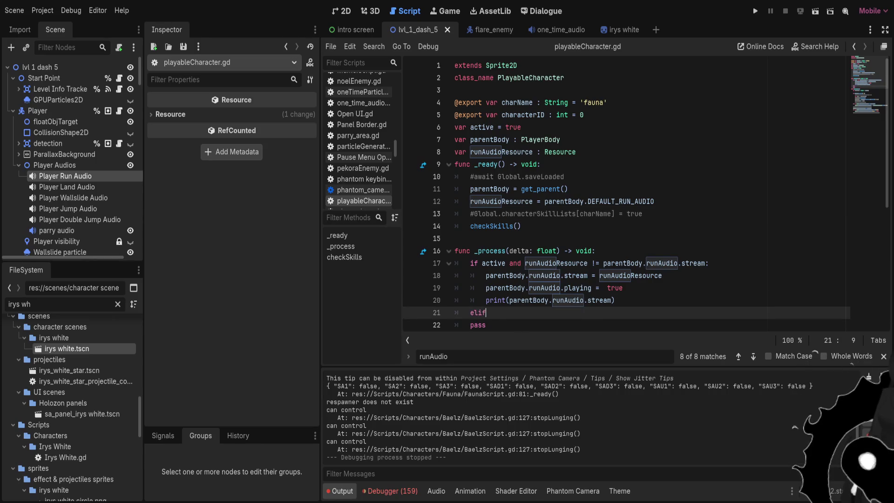
text( active:)
text( print)
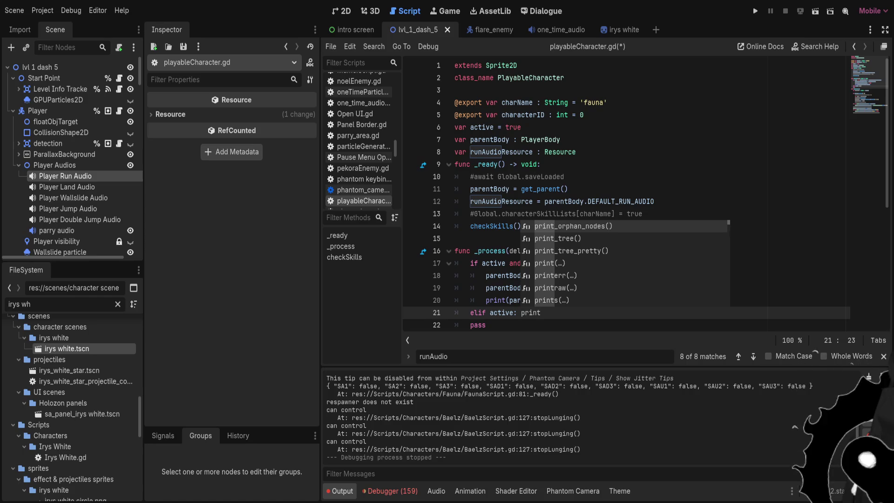
text((runAudioResource)
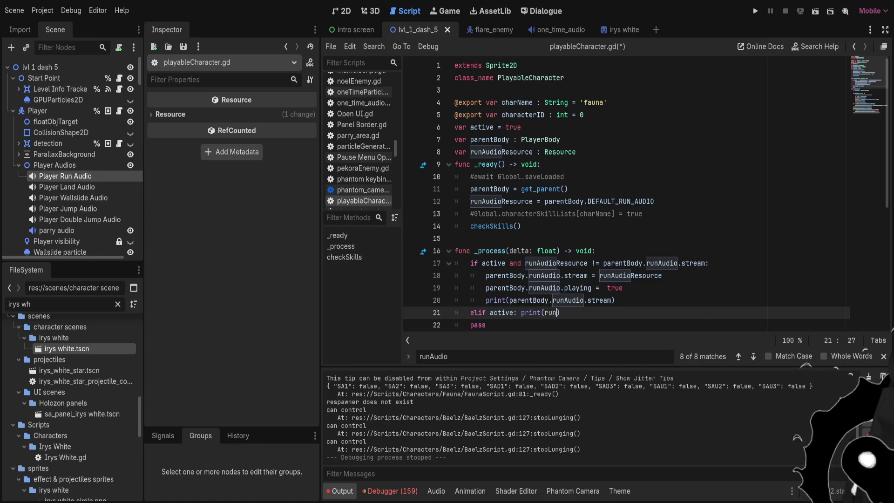
key(F5)
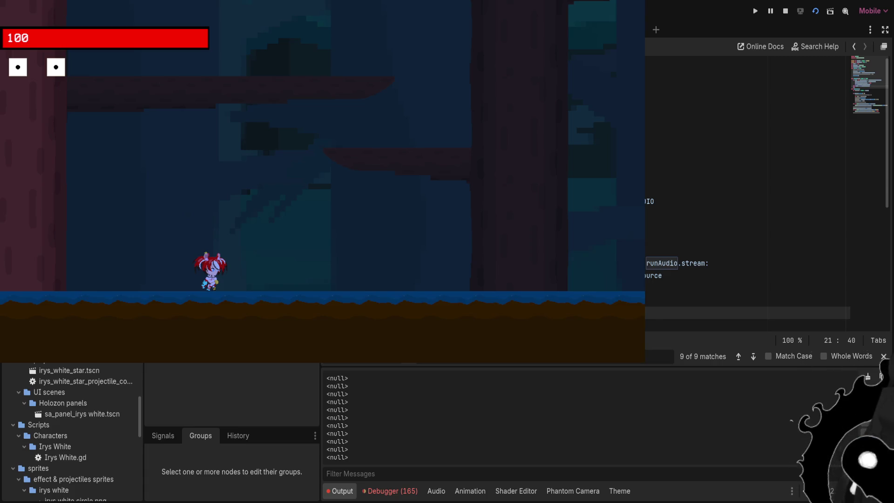
Paste the running.mp3 path into line 12 in place of DEFAULT_RUN_AUDIO
double_click(649, 201)
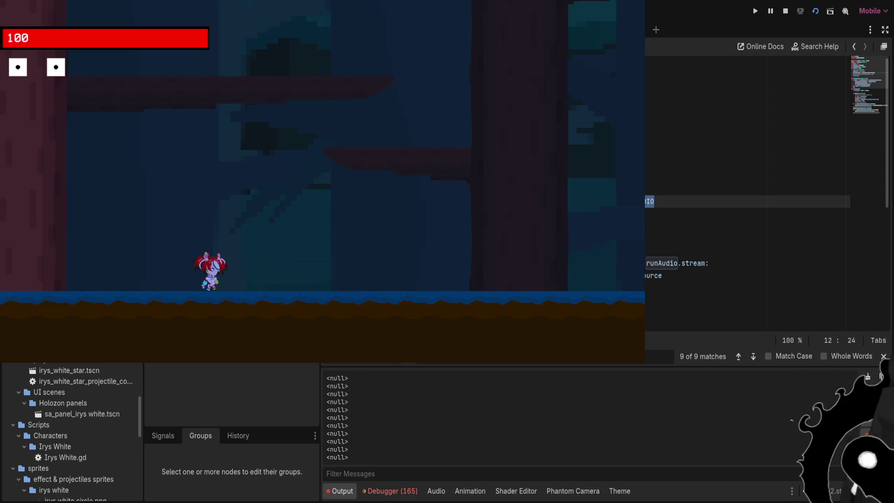
click(657, 201)
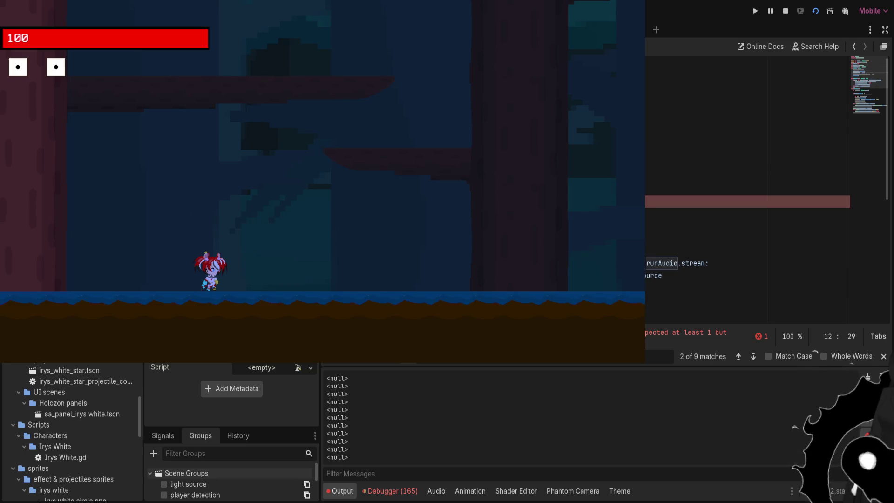
key(ctrl+v)
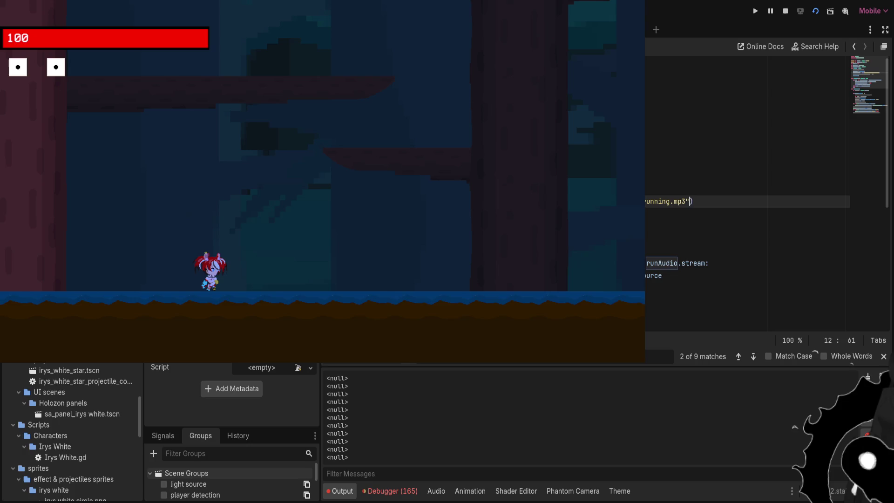
Restore the running.mp3 load in line 8's declaration, relaunch to check the output, then stop
click(675, 151)
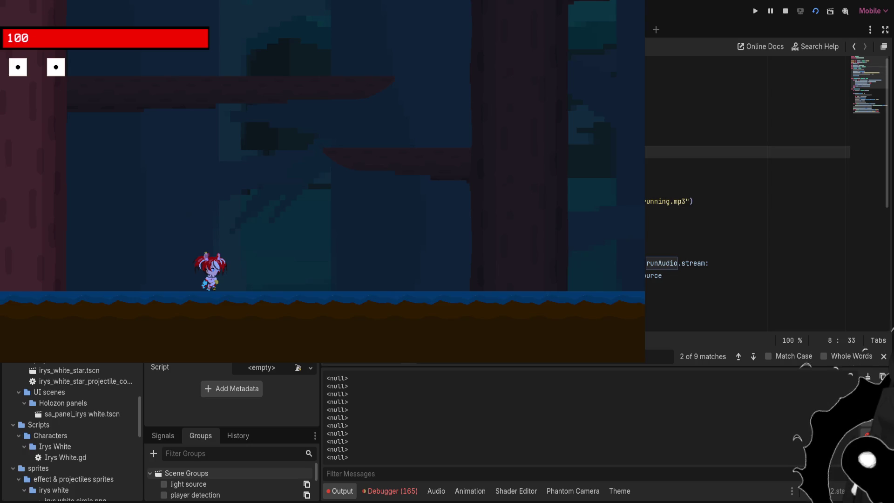
text(.)
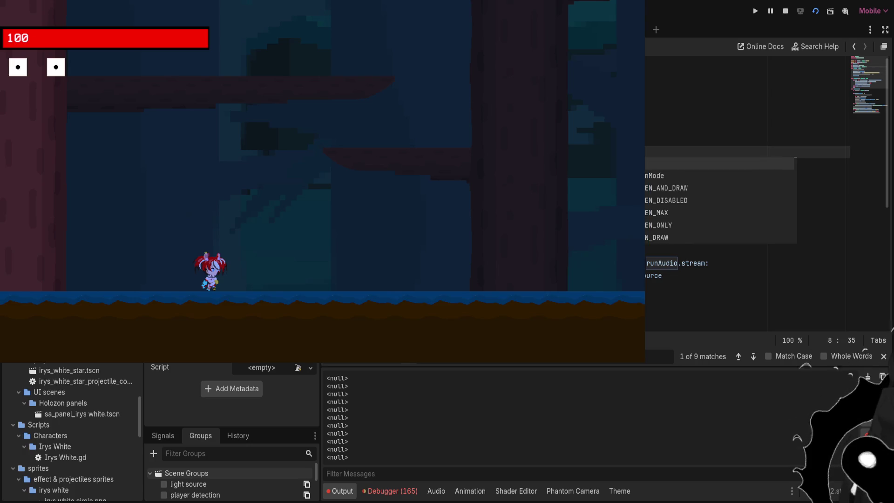
key(ctrl+z)
key(ctrl+z)
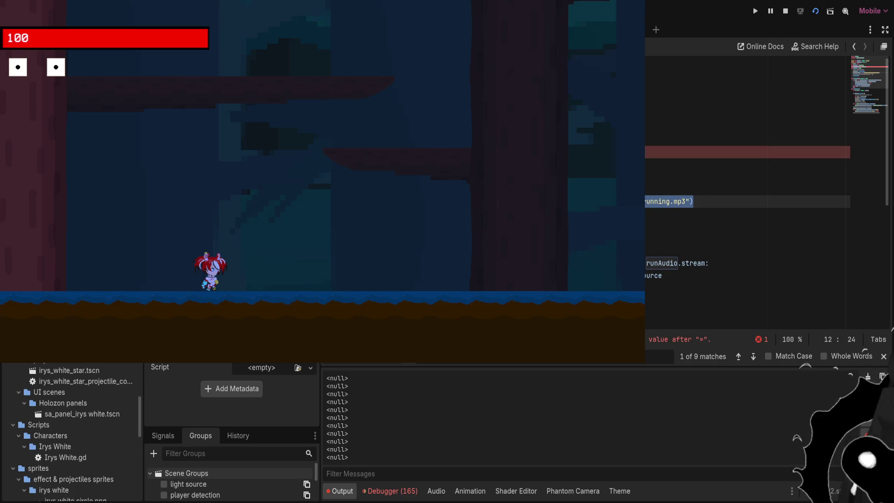
key(ctrl+z)
key(ctrl+z)
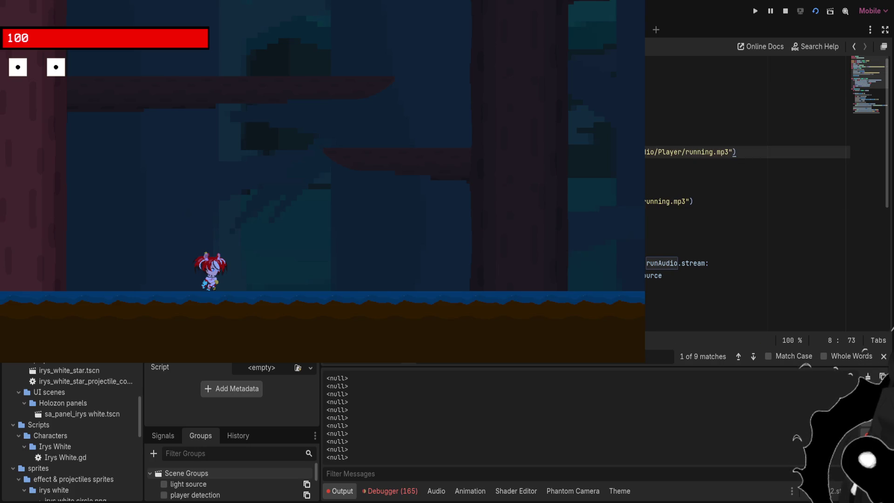
key(ctrl+z)
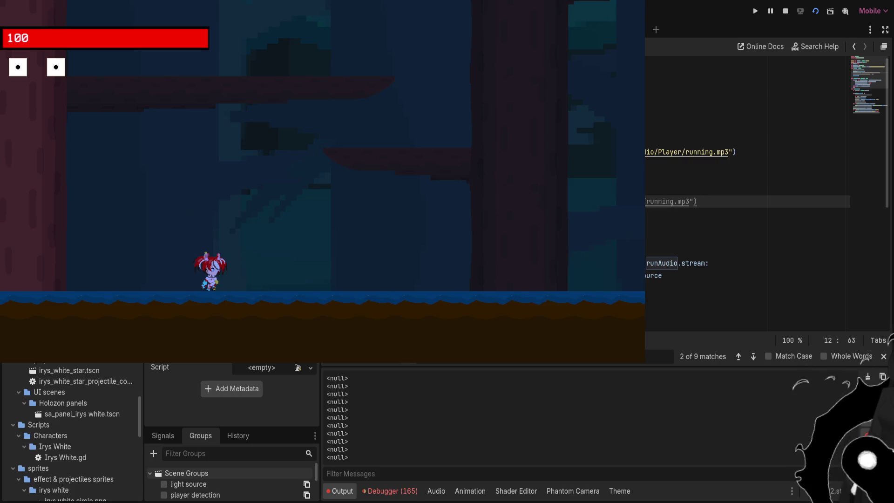
key(F5)
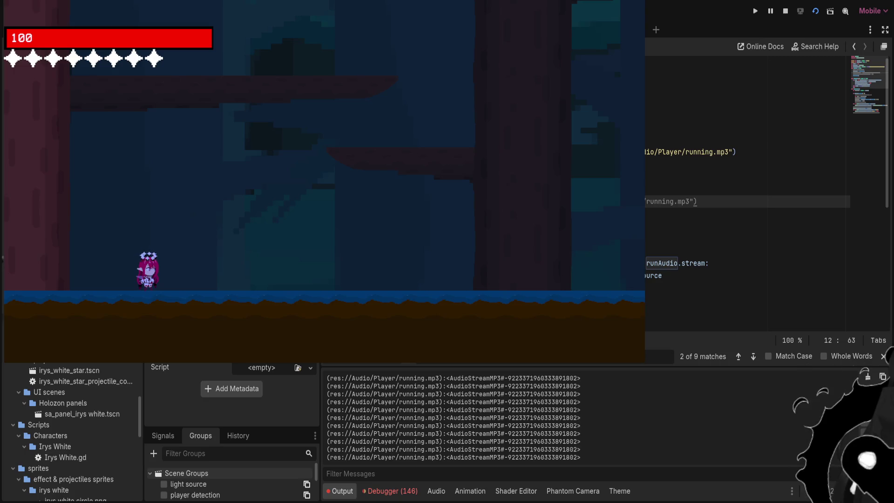
key(F8)
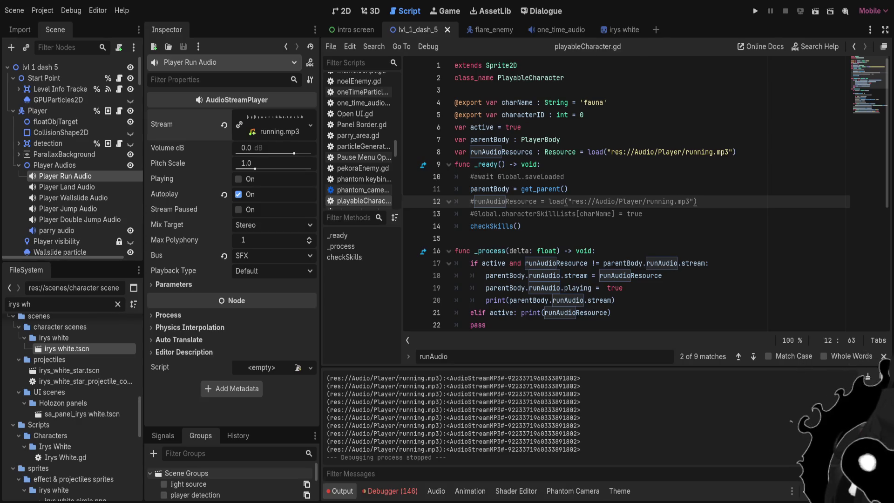
Move print(runAudioResource) onto its own indented line under 'elif active:'
click(612, 312)
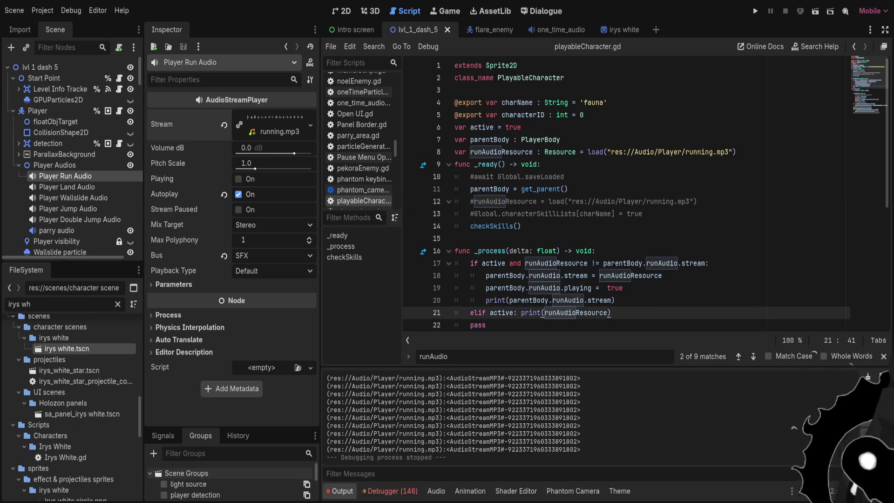
click(521, 313)
key(Return)
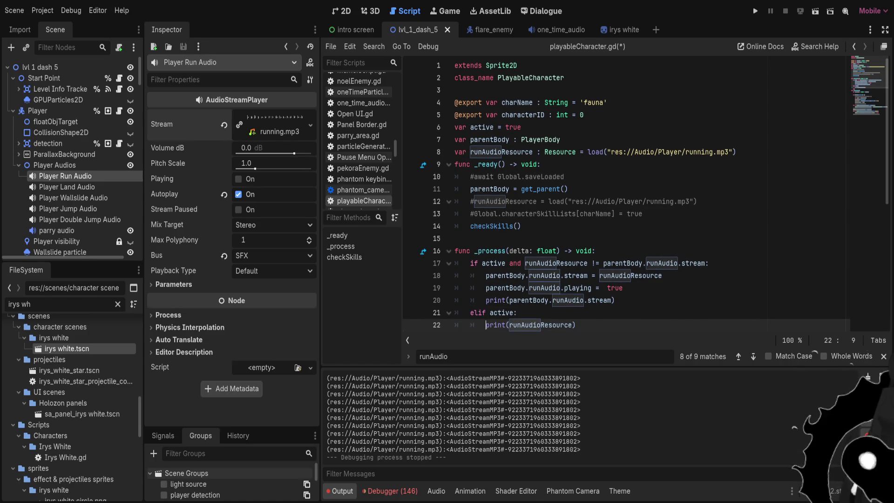
click(521, 312)
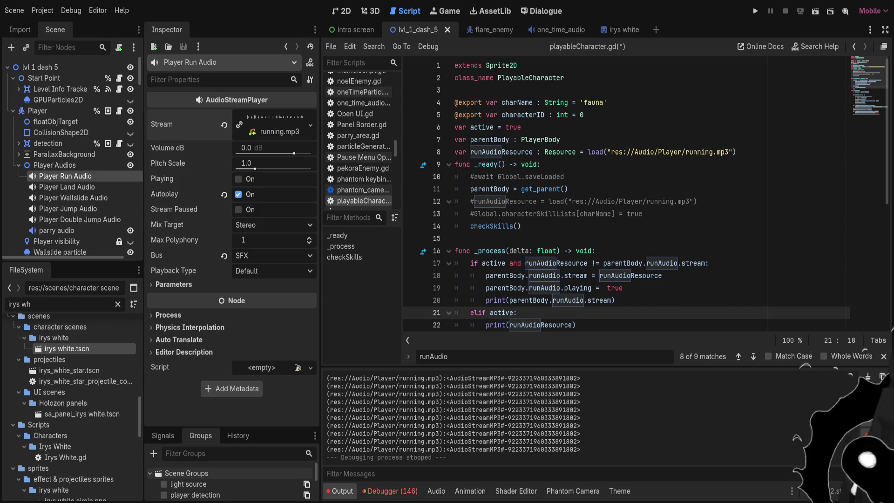
key(Return)
scroll(623, 195, down, 6)
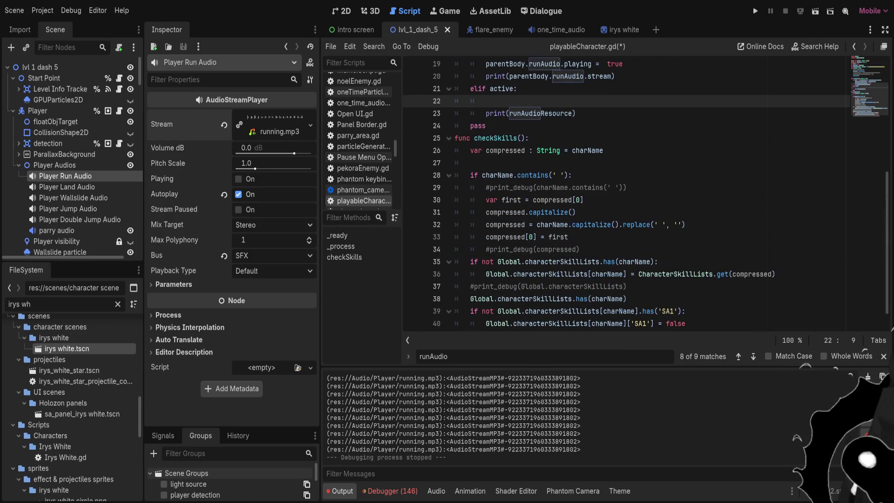
scroll(624, 196, up, 3)
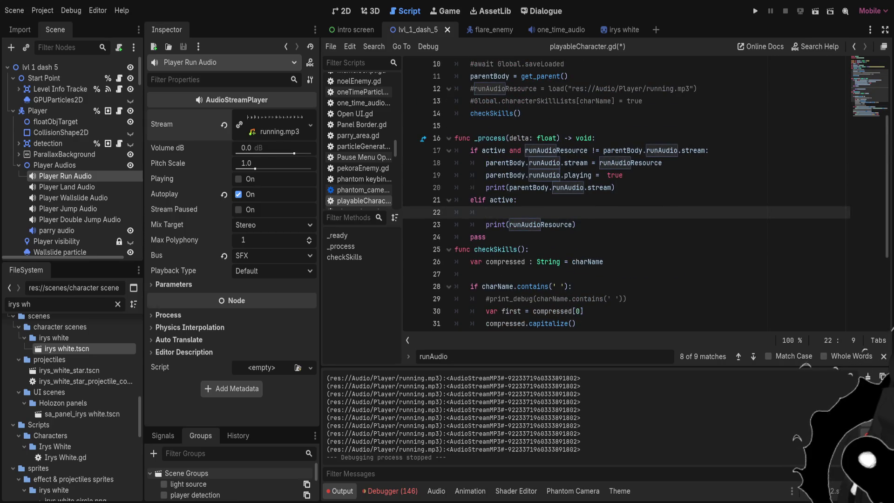
text(pri)
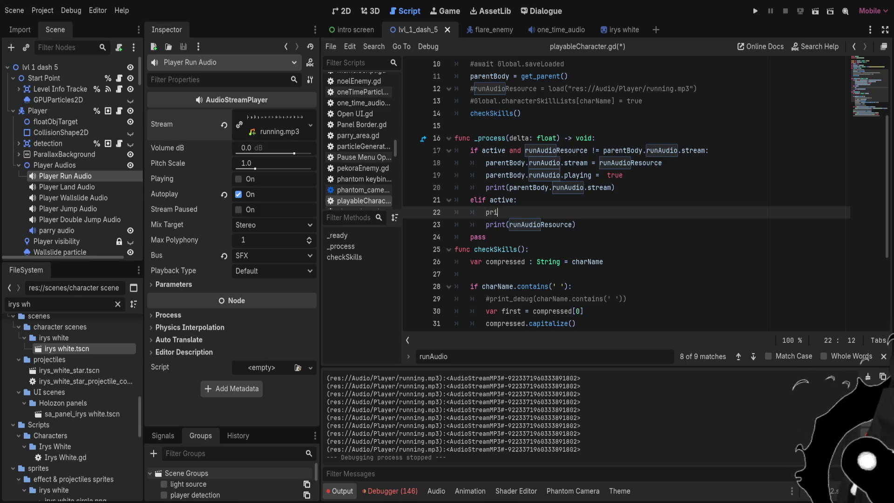
text(nt(runAudioResource))
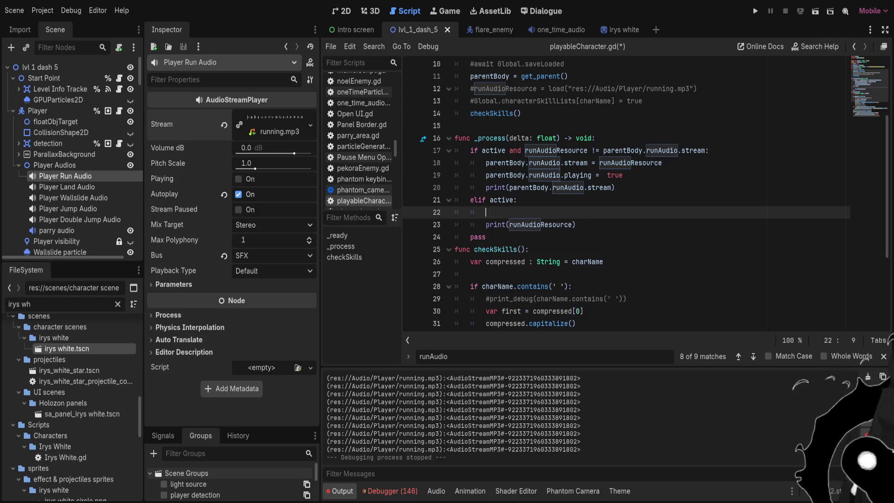
Remove the leftover blank line, save, and open Irys White.gd from the irys white scene
key(Up)
key(ctrl+s)
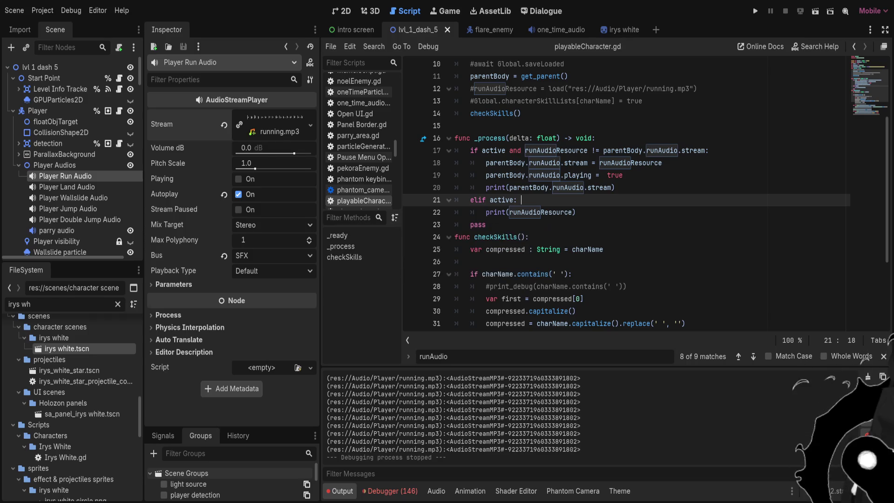
click(615, 30)
click(119, 67)
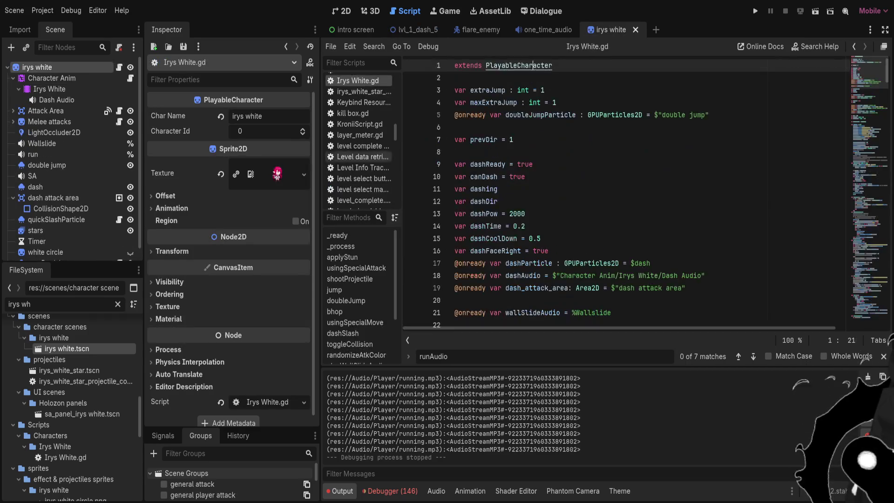
Add 'if active: print(charName)' under func _process in Irys White.gd, save, and run lvl_1_dash_5 with F6
scroll(624, 191, down, 8)
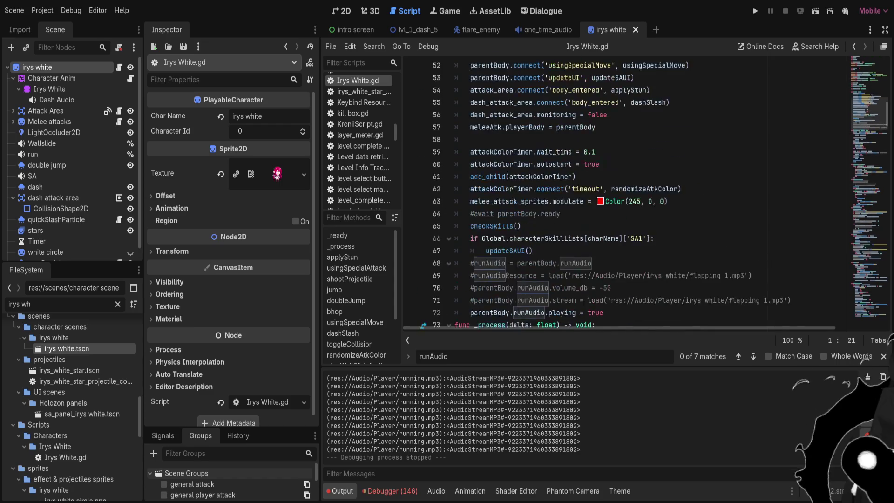
click(596, 177)
key(Return)
text(if active:)
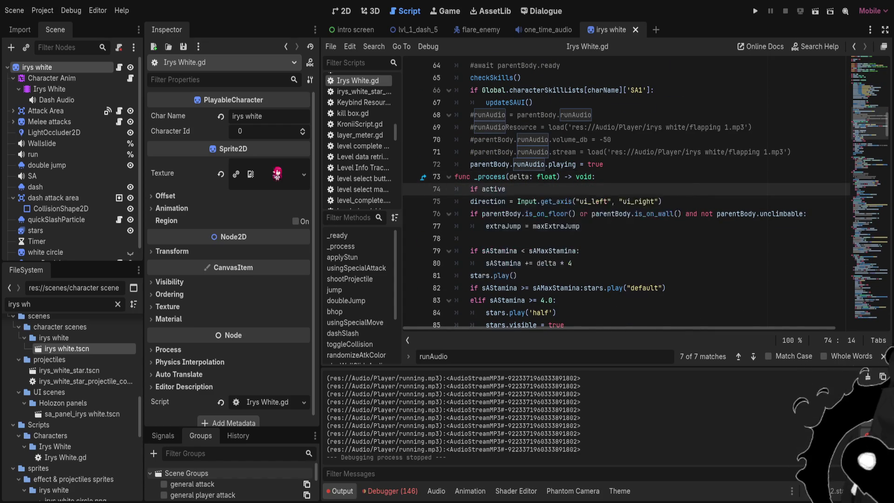
text( print(char)
text(Name)
key(ctrl+s)
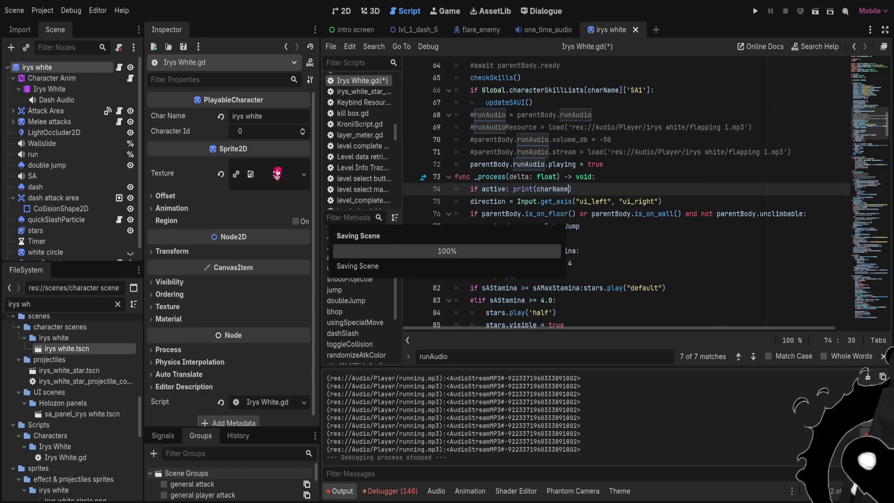
click(414, 29)
key(F6)
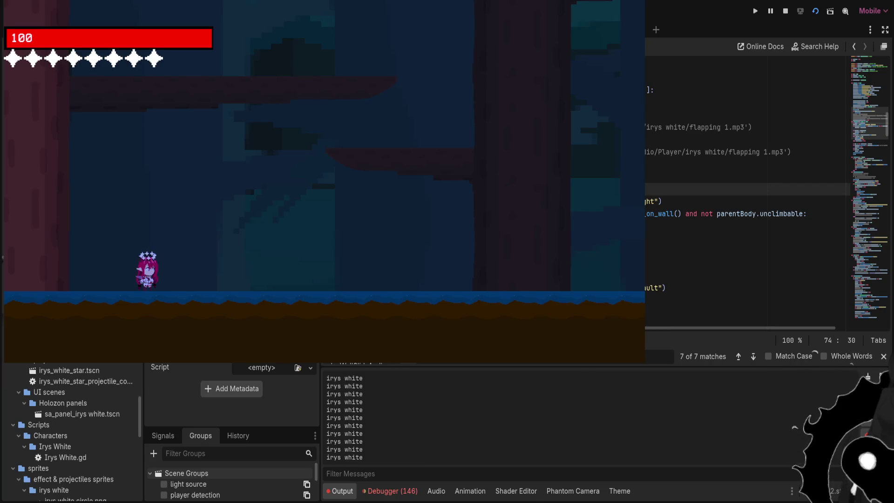
Cycle the player with Tab from Irys White to the green-haired, then the red-haired character
key(Tab)
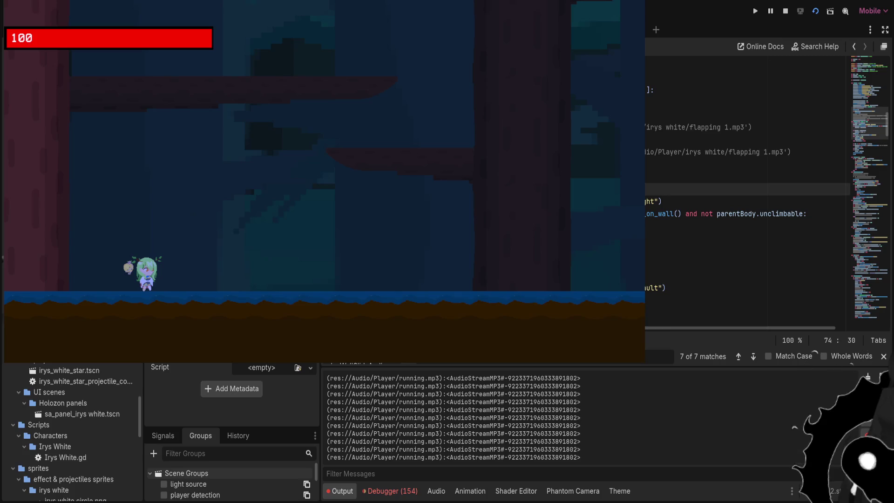
key(Tab)
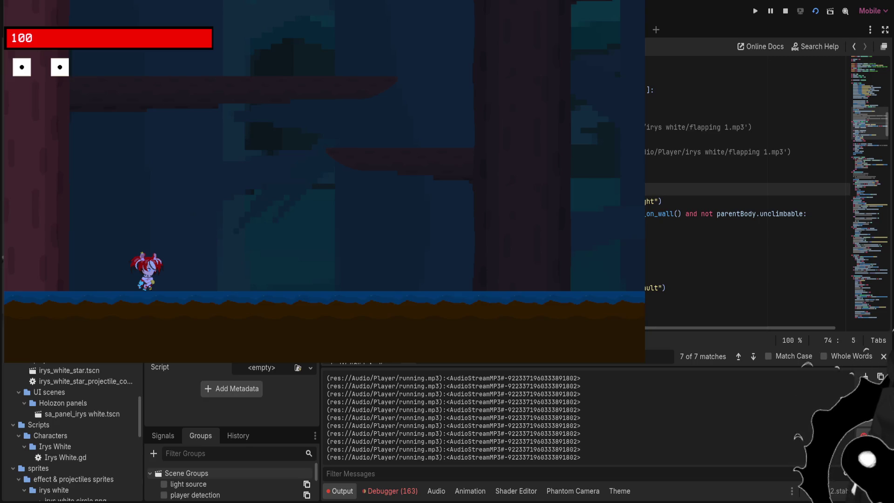
scroll(768, 187, up, 10)
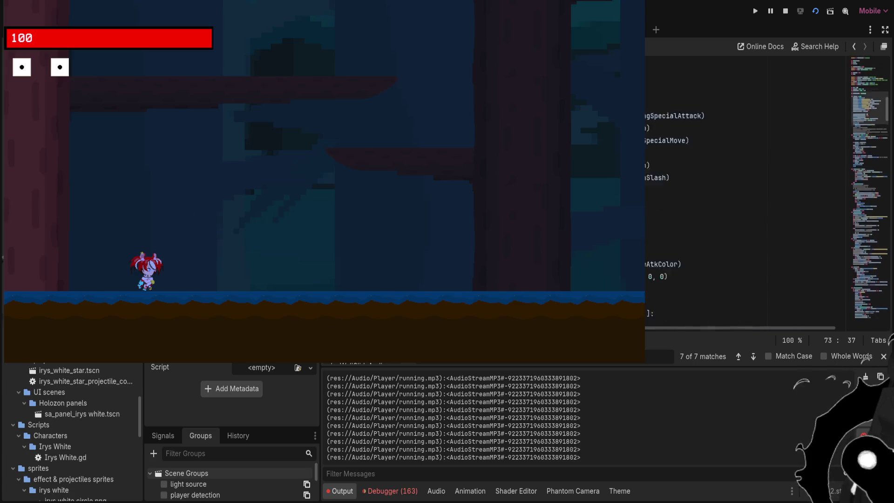
Jump to the next runAudio match on line 21 and append play() on line 22 under 'elif active:'
key(Return)
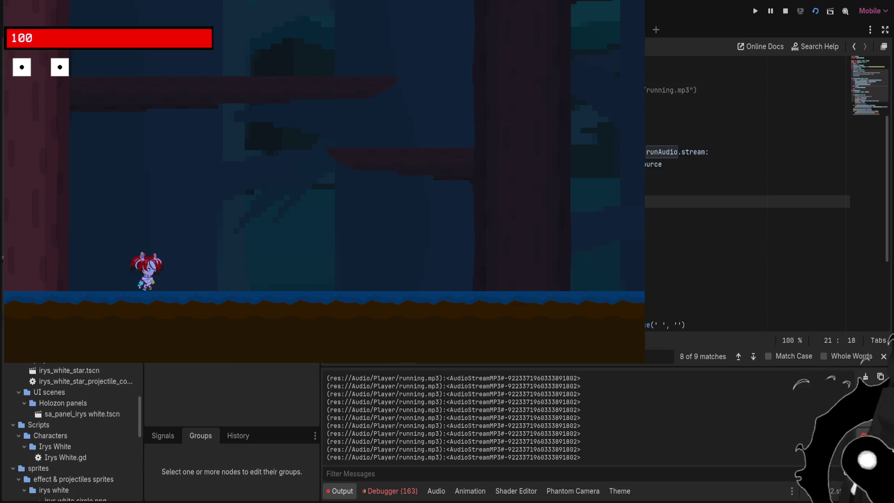
click(745, 214)
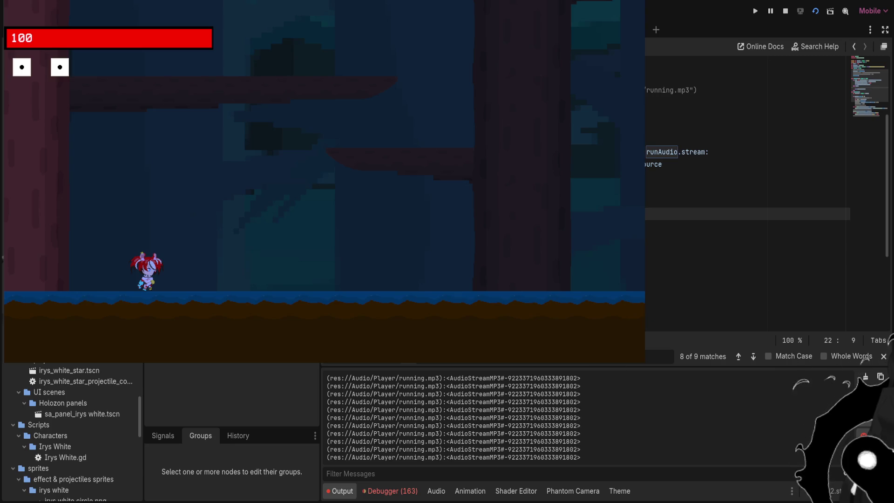
click(744, 201)
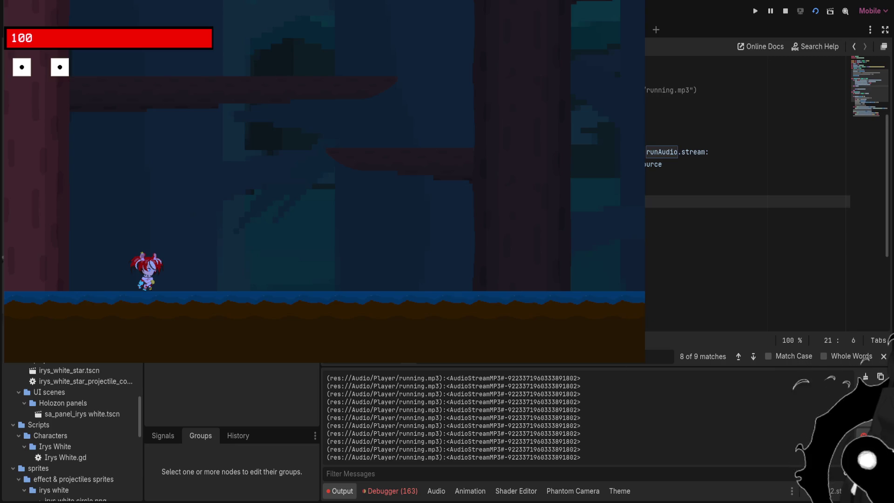
click(745, 214)
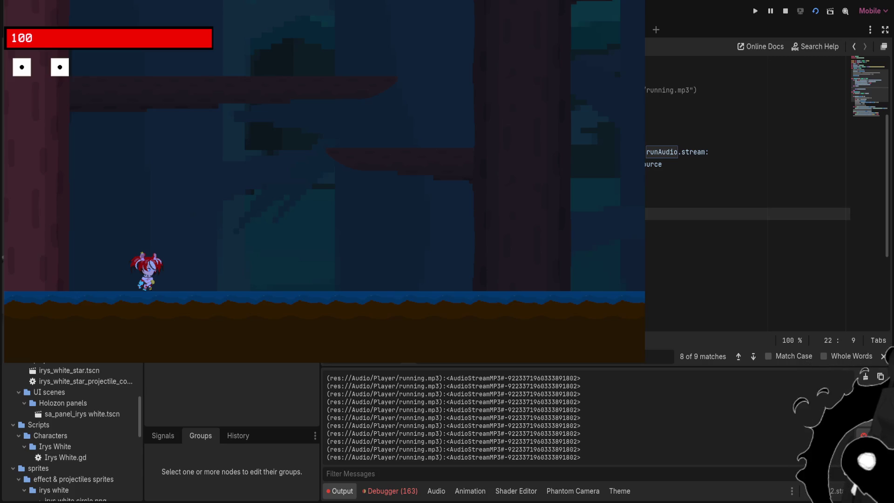
key(Right)
text(play())
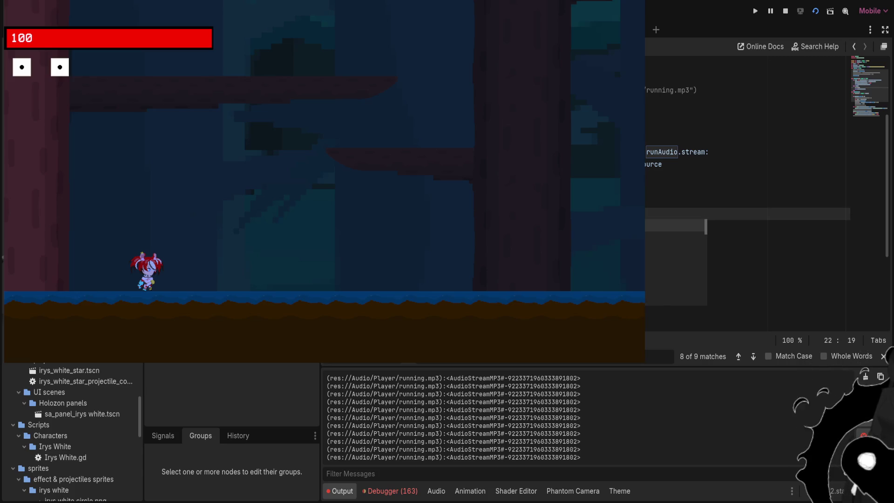
key(Down)
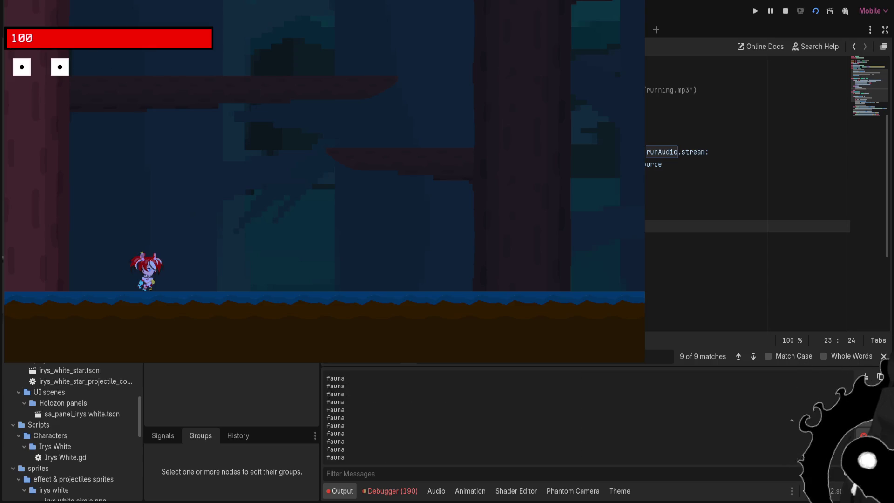
Switch in-game characters with q until the pink-haired one appears and output prints fauna
key(q)
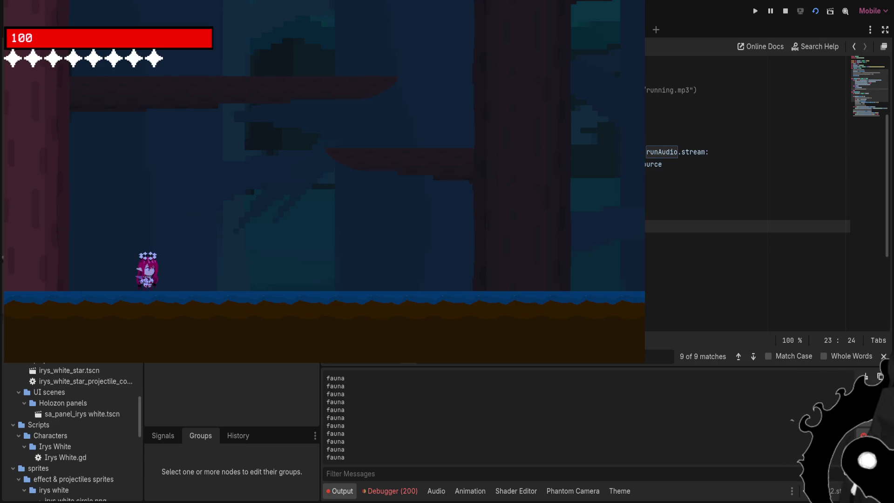
key(q)
key(q)
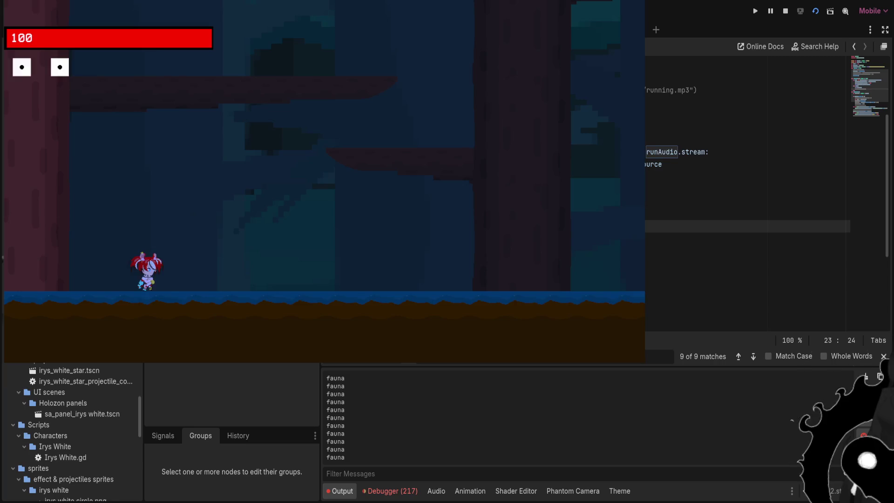
scroll(744, 195, up, 3)
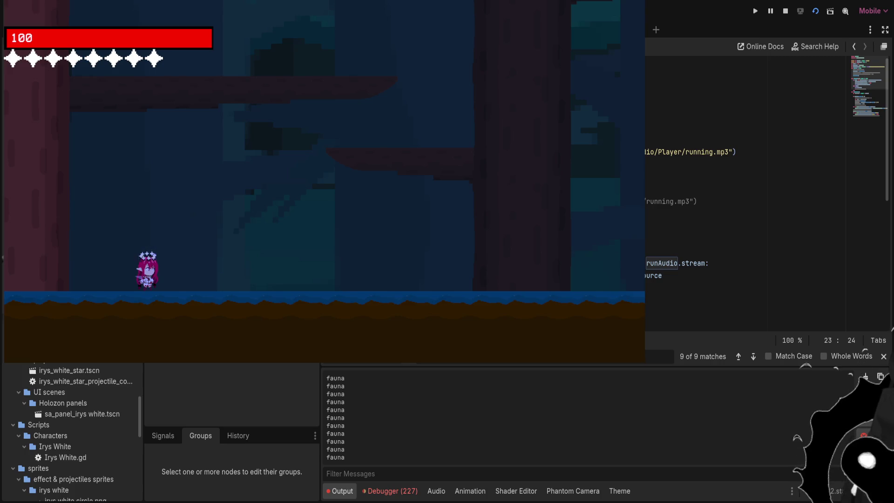
Insert new lines below the class declaration at the top of the baelz script
scroll(69, 433, down, 5)
scroll(70, 419, up, 3)
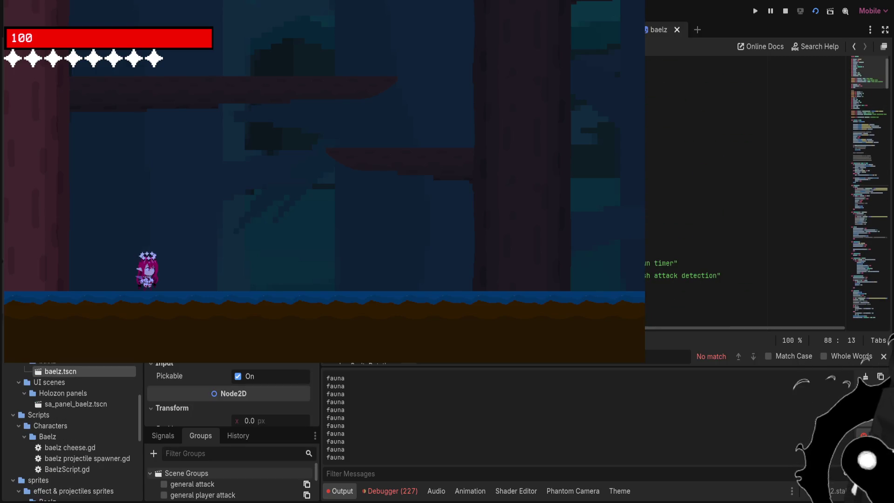
click(744, 77)
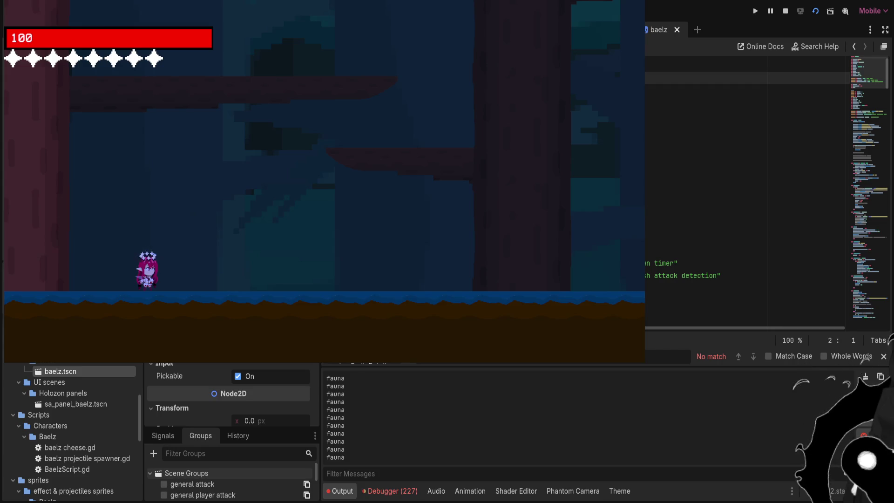
click(744, 65)
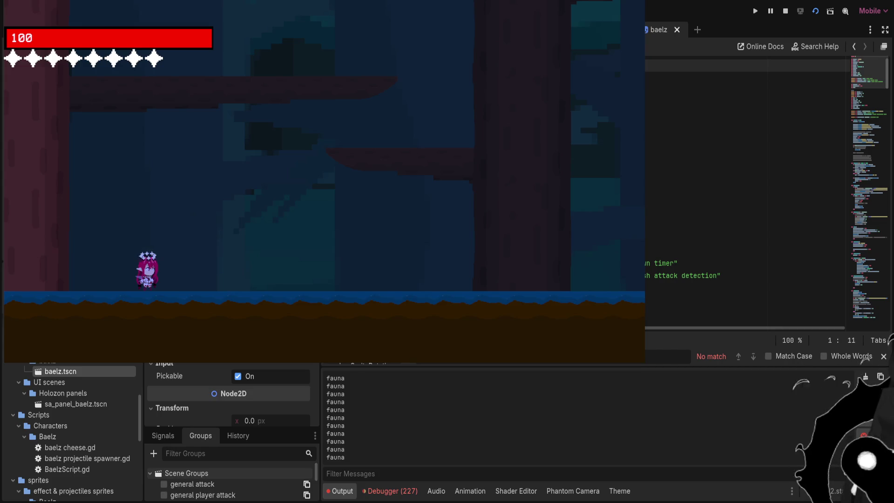
key(Return)
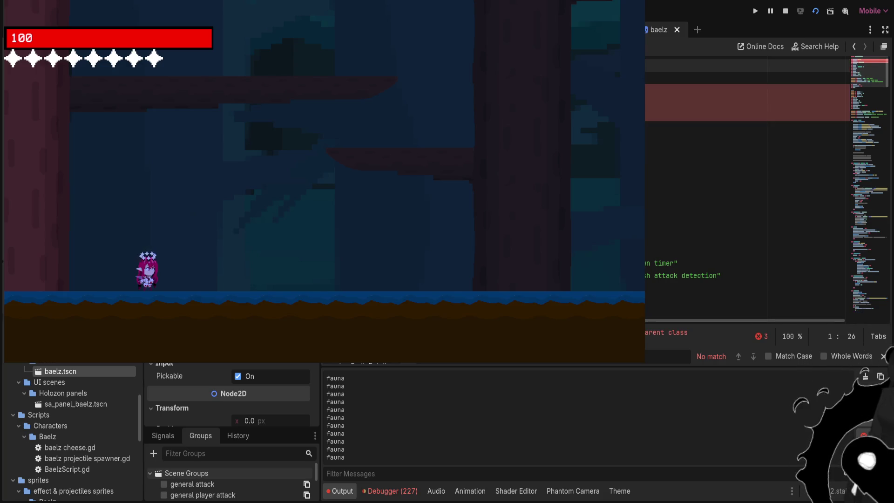
key(Return)
key(Return)
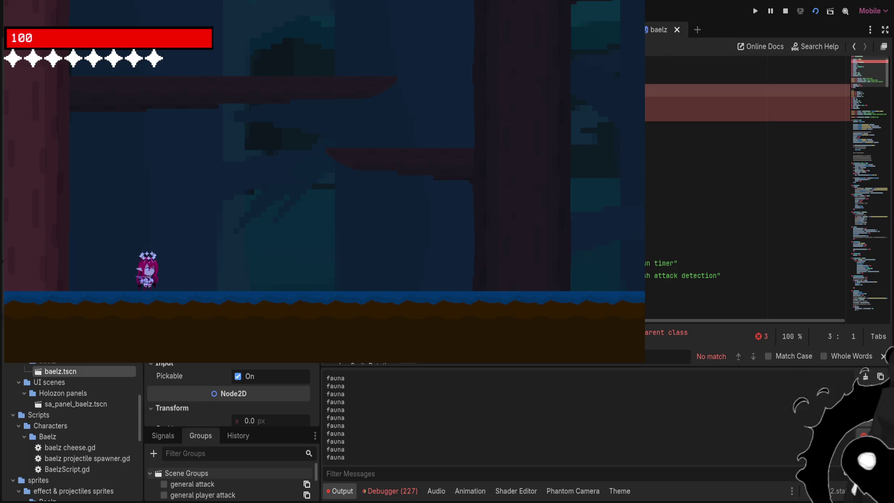
key(Down)
key(End)
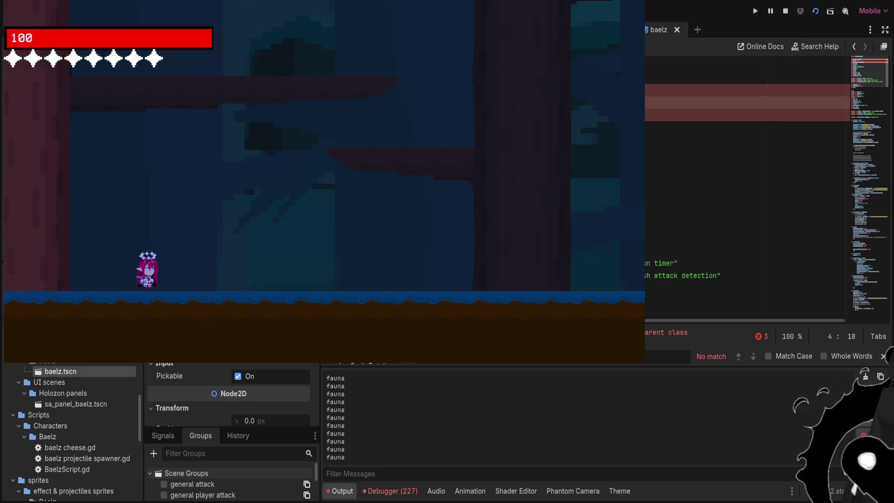
key(Up)
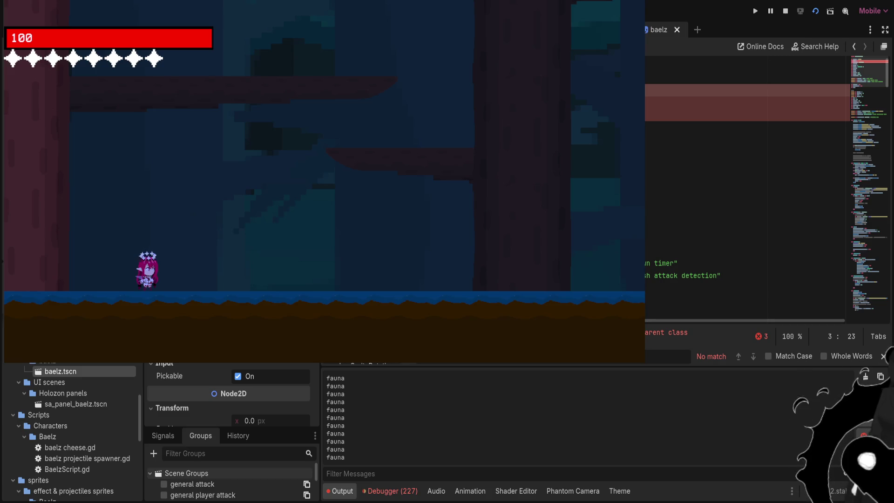
Undo the error-causing line edits and stop the running game from the toolbar
scroll(228, 393, down, 5)
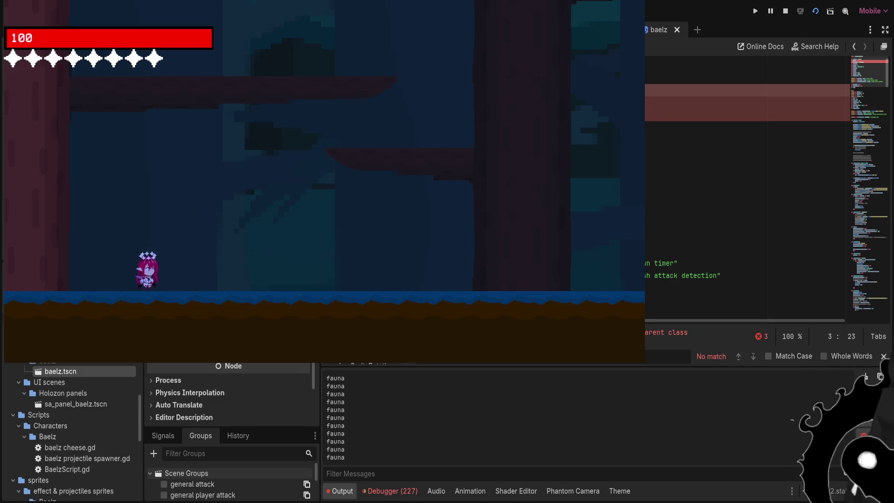
key(Home)
key(ctrl+z)
scroll(229, 391, up, 3)
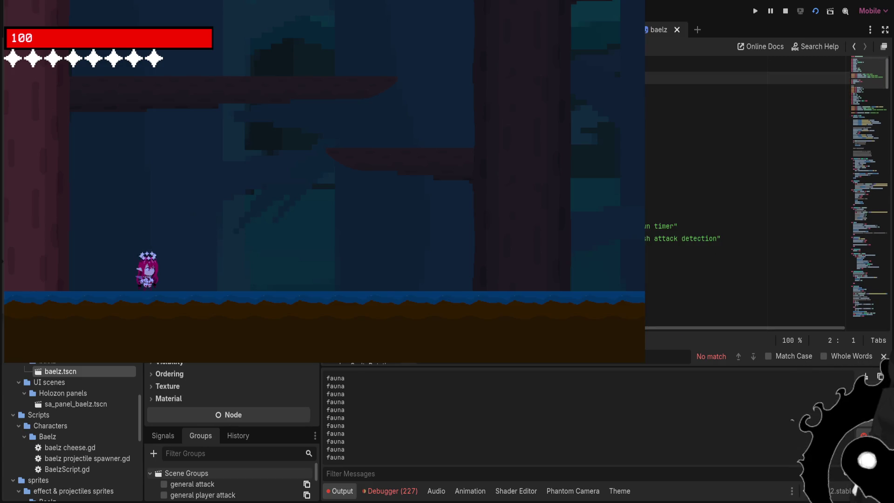
key(Home)
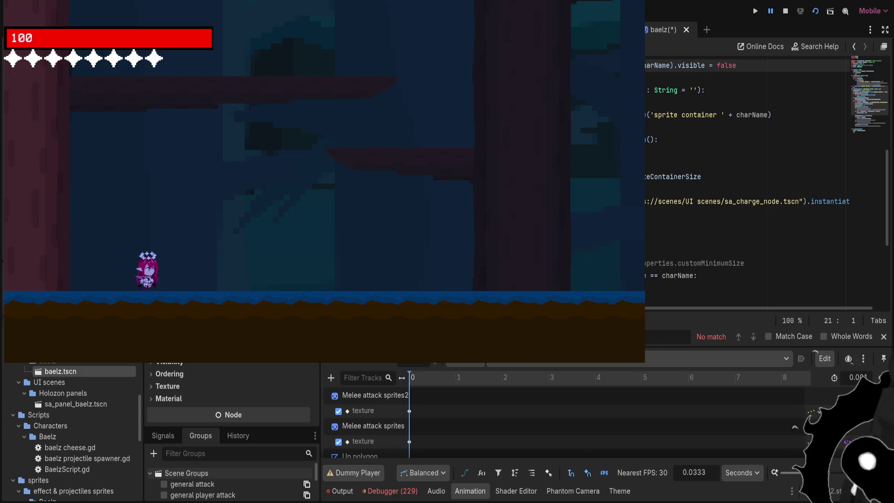
click(675, 151)
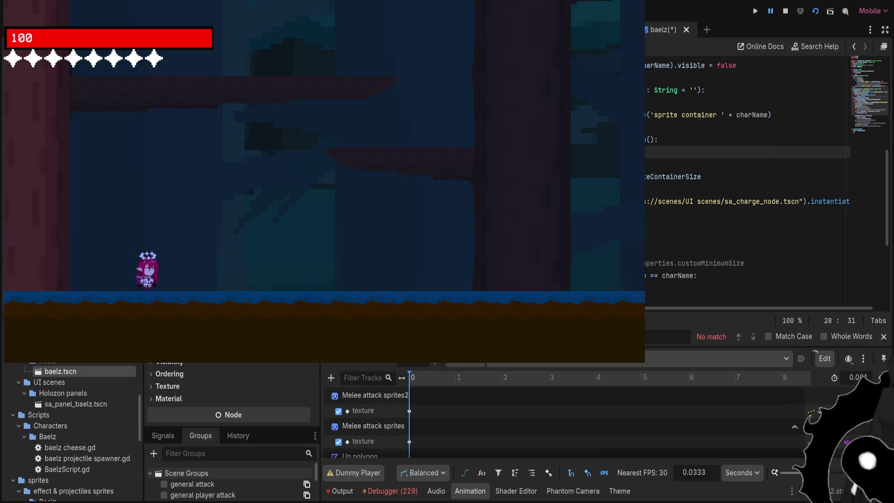
click(786, 11)
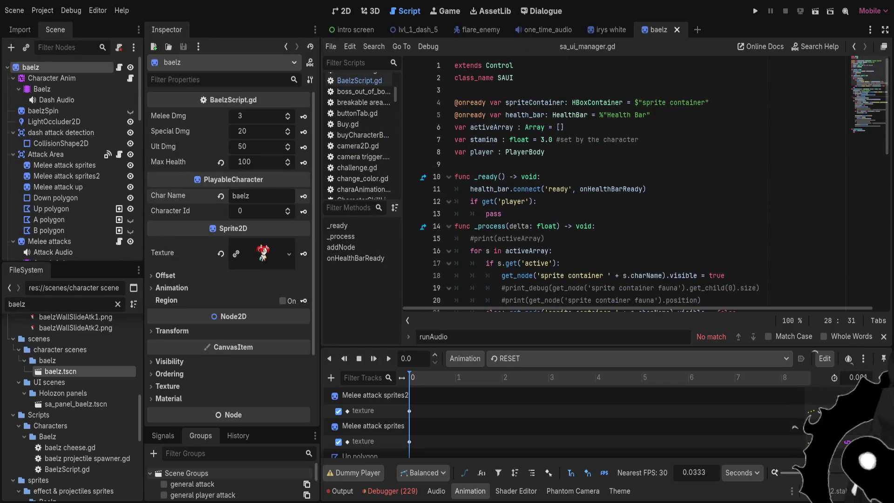
Filter the FileSystem for 'sana', open sana.tscn and select its root node
key(ctrl+a)
text(sana)
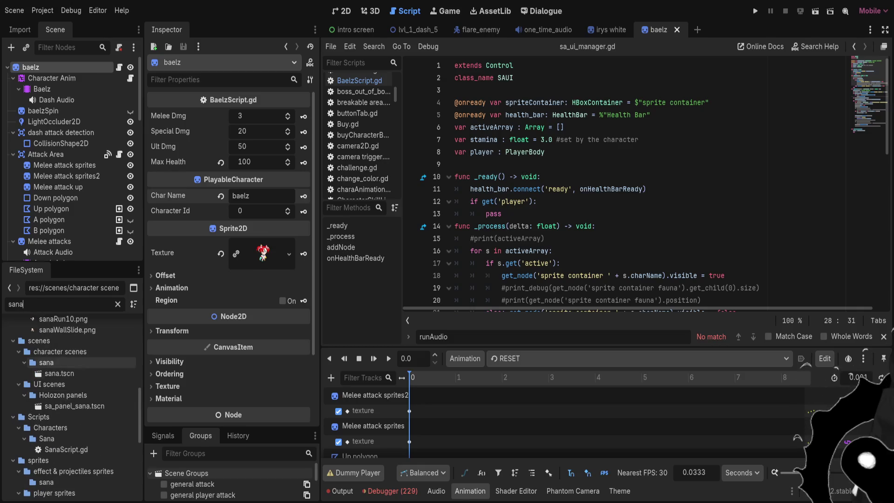
double_click(59, 374)
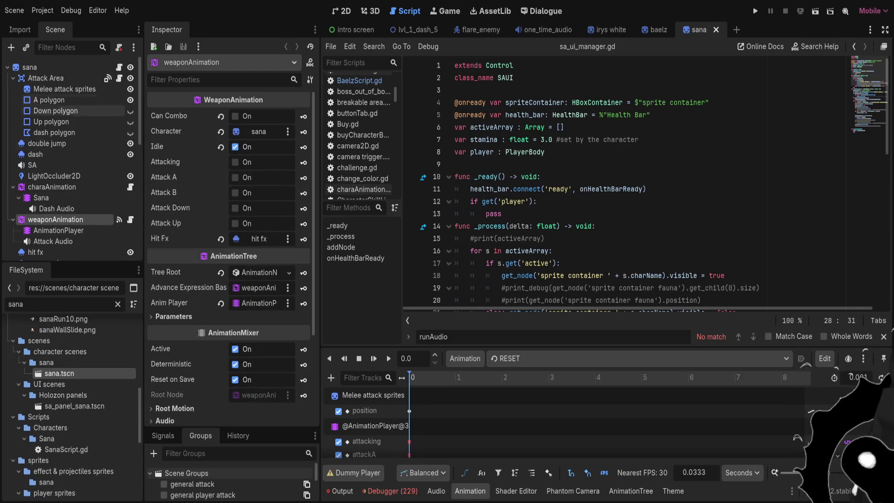
click(29, 67)
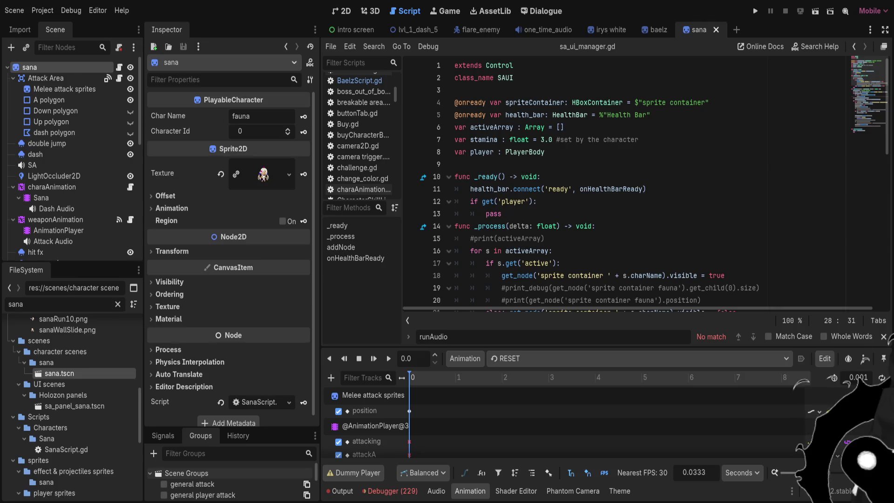
Set Char Name to 'sana' and Character Id to 1, save, and return to the baelz scene
double_click(241, 116)
text(sana)
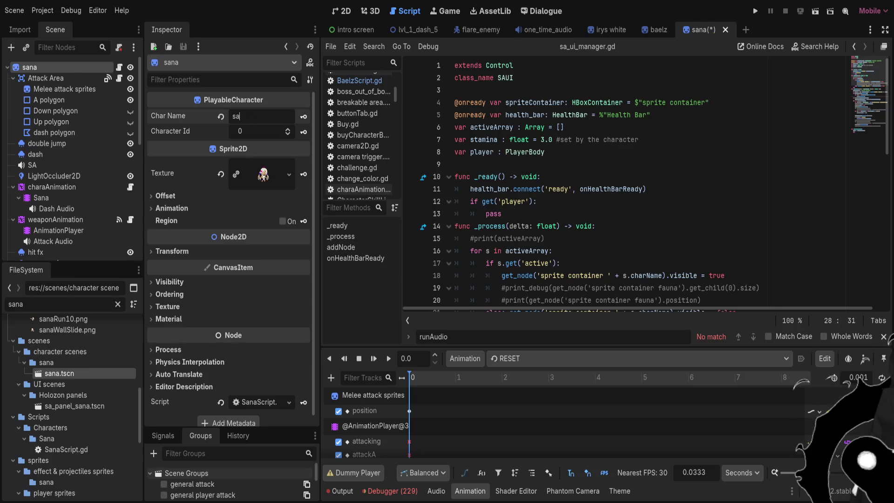
key(ctrl+s)
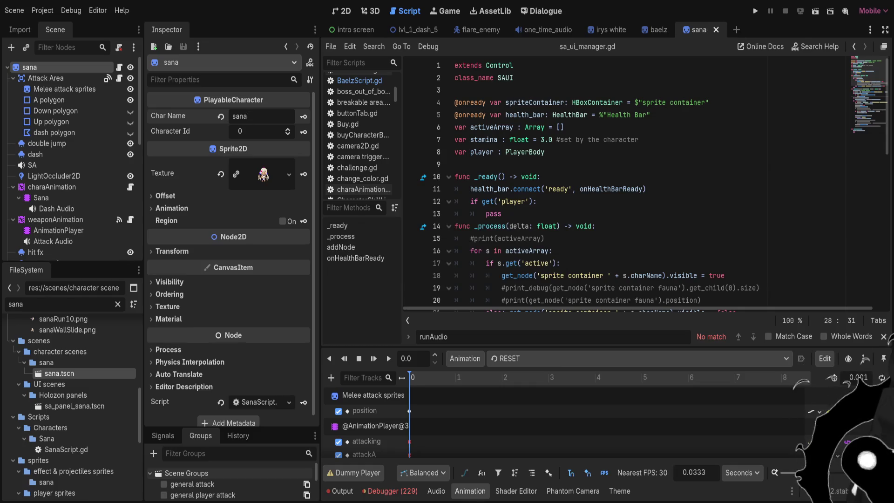
key(Tab)
text(1)
key(ctrl+s)
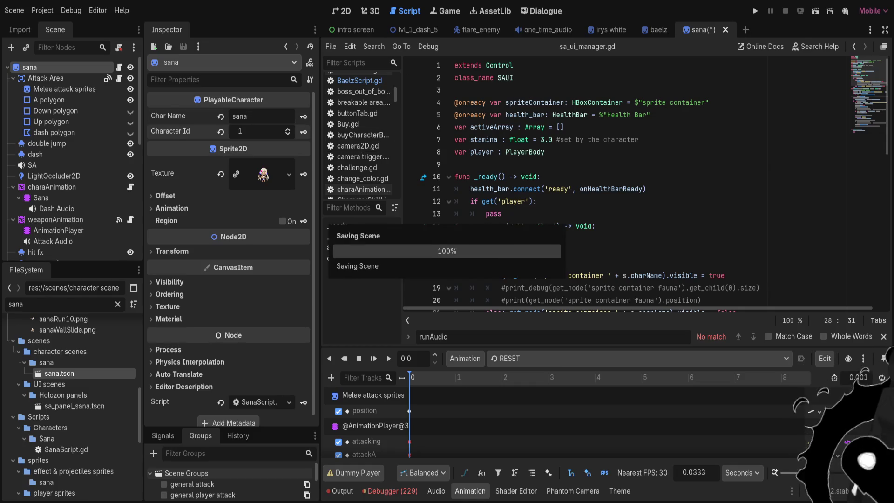
key(ctrl+shift+Tab)
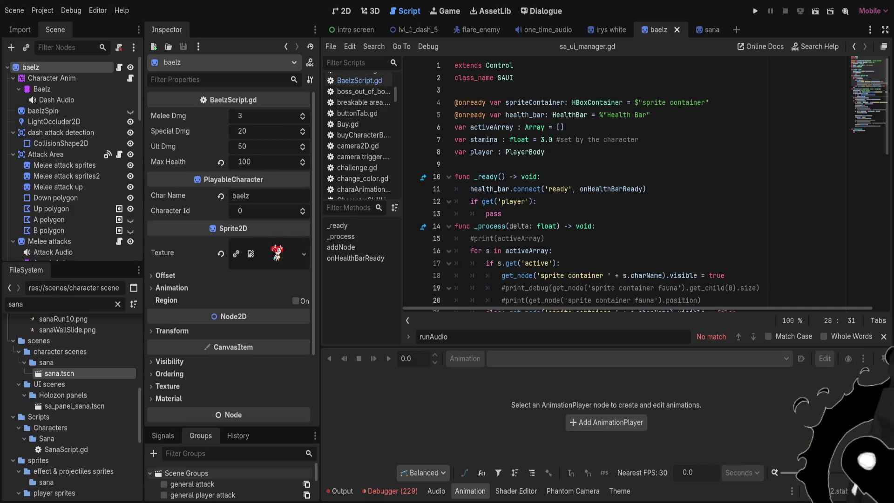
Give baelz Character Id 2, save it, and close the baelz and sana scenes
text(1)
key(Return)
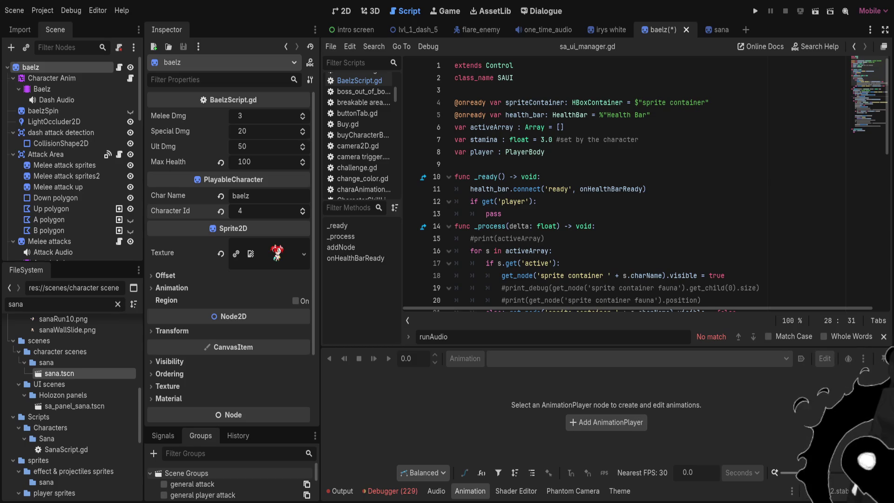
text(2)
key(ctrl+s)
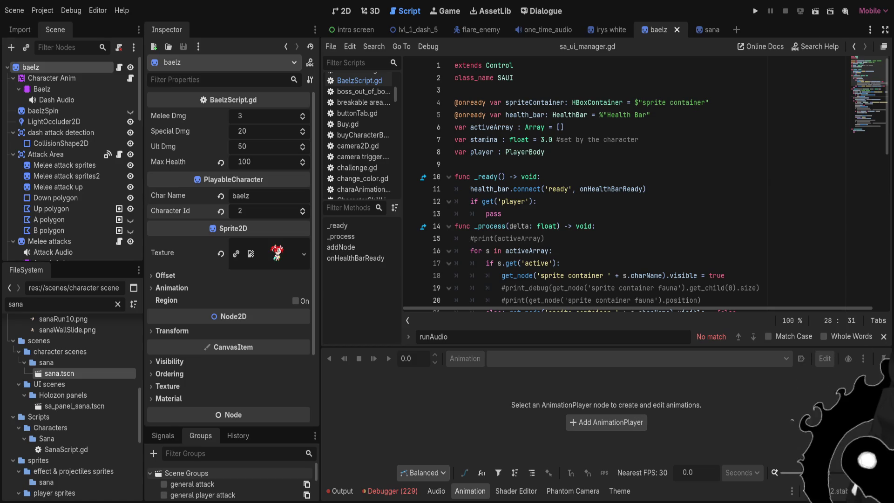
key(ctrl+shift+w)
key(ctrl+Tab)
key(ctrl+shift+w)
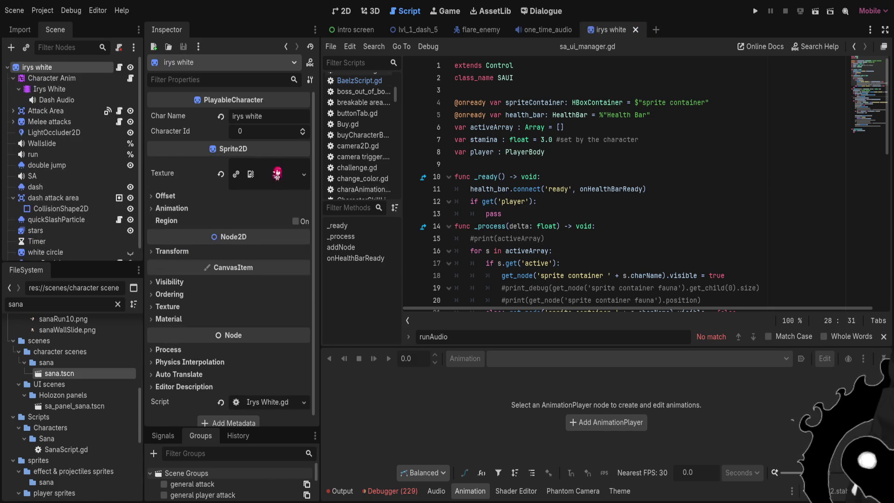
Set irys white's Character Id to 5, save, and close its scene
text(3)
key(Return)
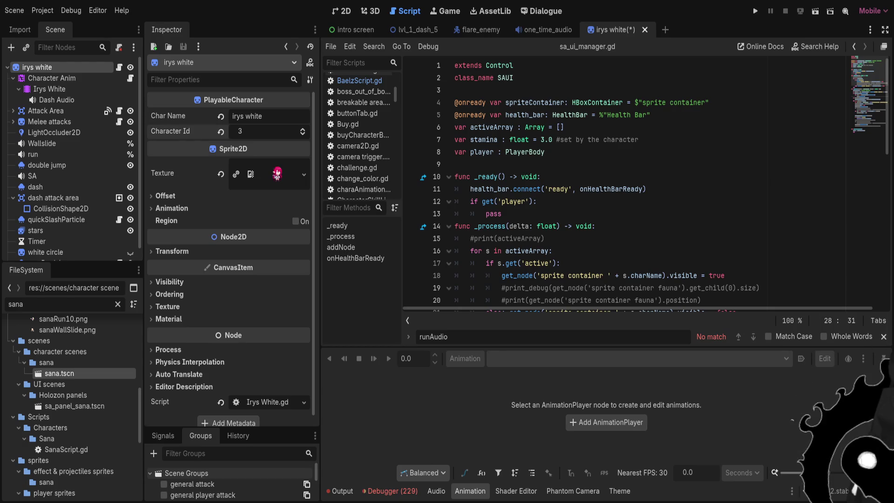
key(ctrl+s)
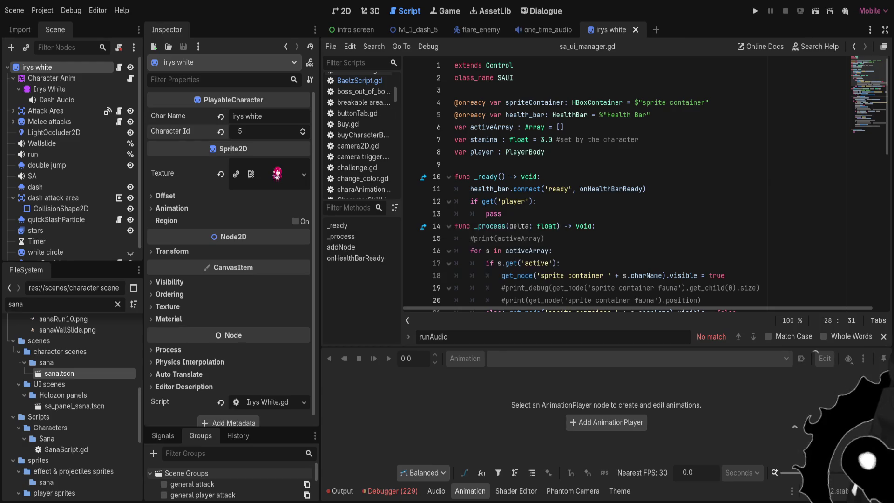
key(ctrl+shift+w)
Filter the FileSystem for kronii and open kronii.tscn
click(15, 303)
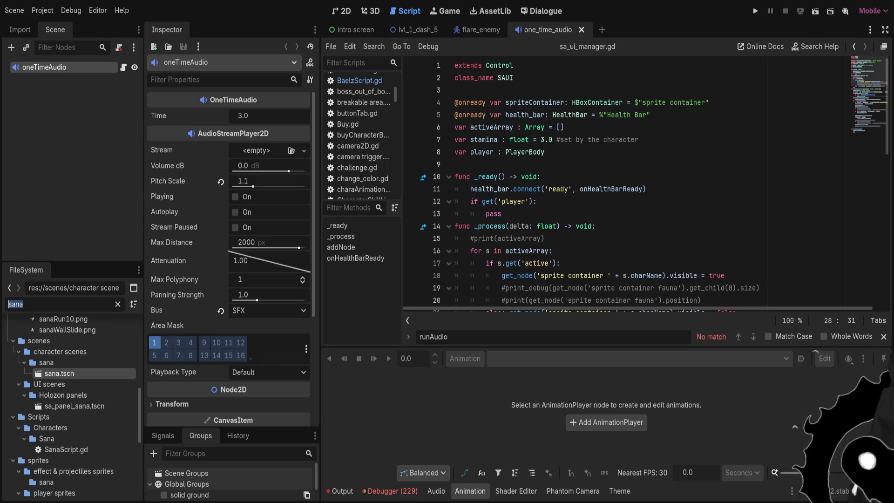
text(kr)
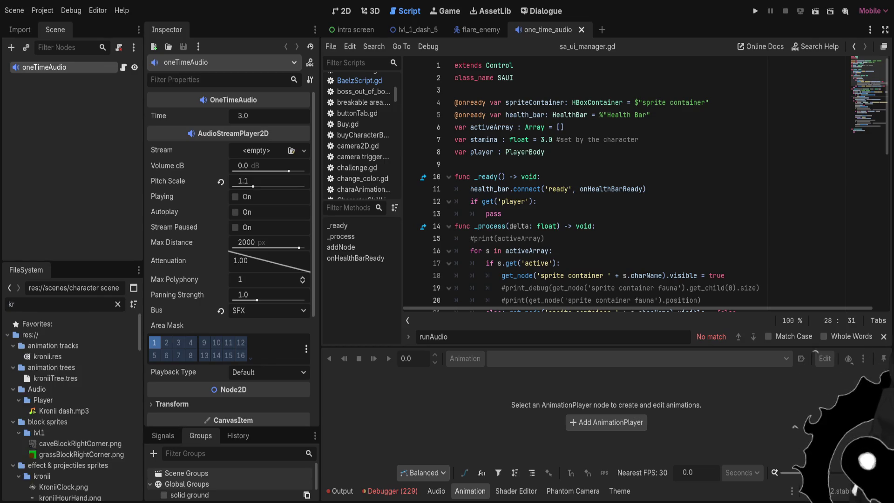
text(onii)
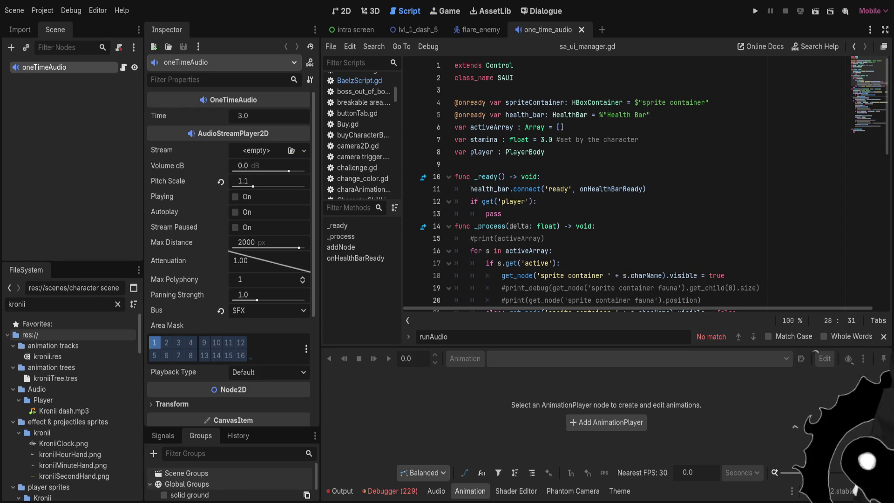
scroll(70, 388, down, 3)
scroll(70, 396, down, 10)
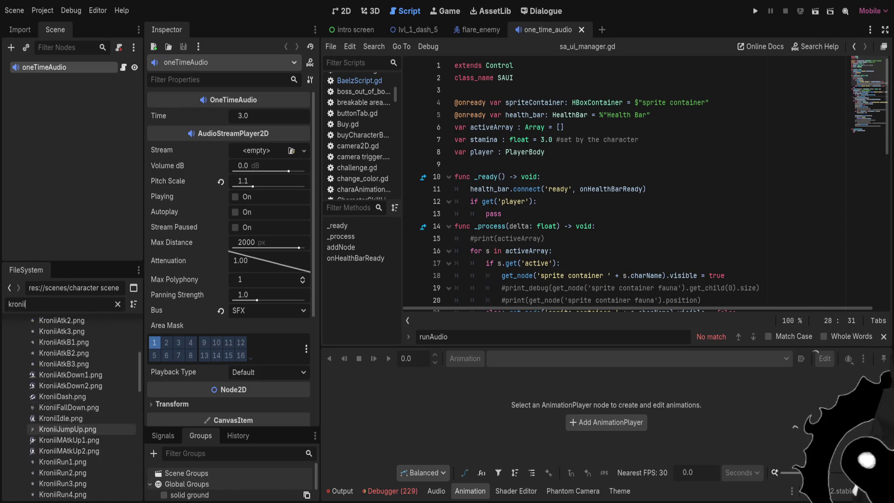
double_click(61, 403)
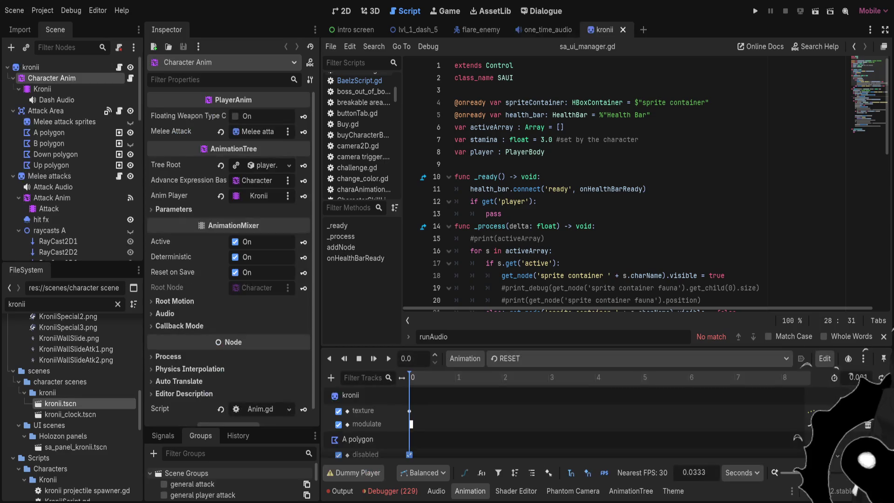
click(31, 67)
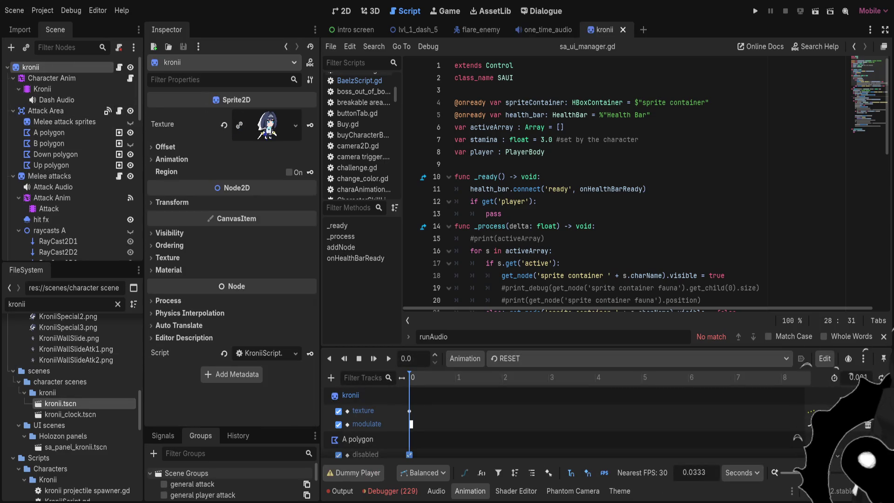
Change KroniiScript's base class from Sprite2D to PlayableCharacter
click(119, 67)
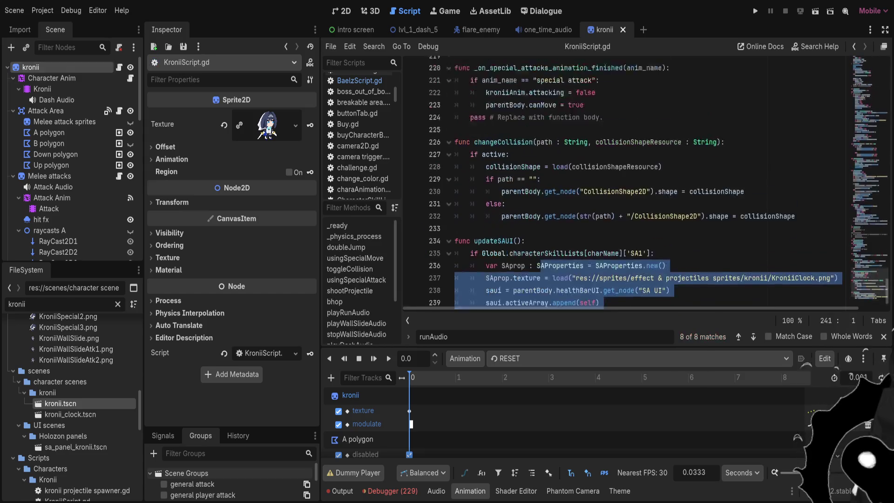
scroll(624, 181, up, 20)
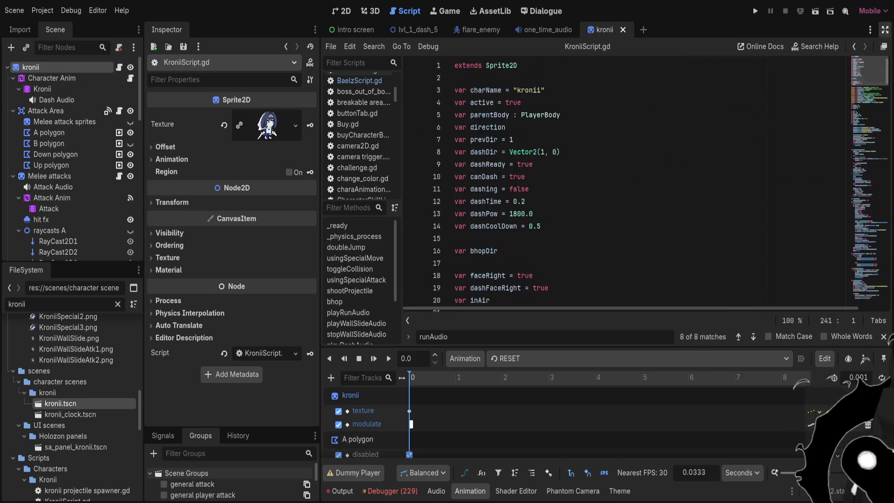
double_click(501, 65)
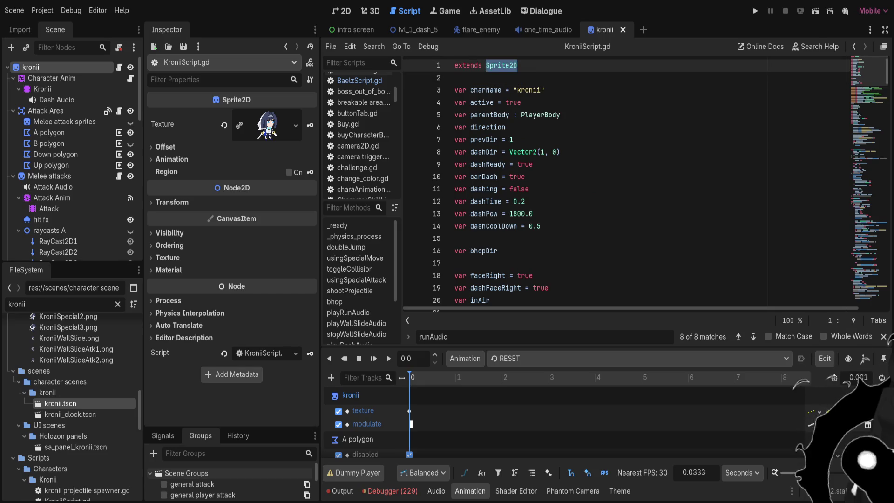
text(pla)
key(Down)
key(Return)
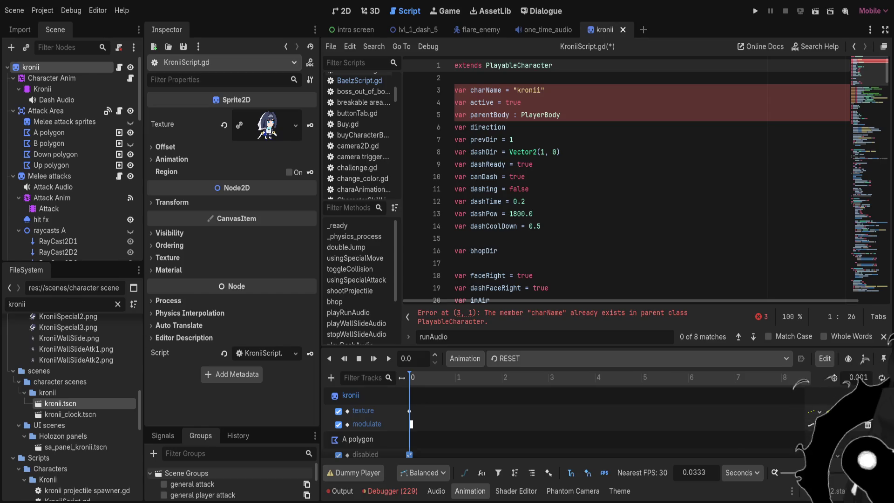
Delete the duplicated charName, active and parentBody declarations on lines 3–5
click(544, 90)
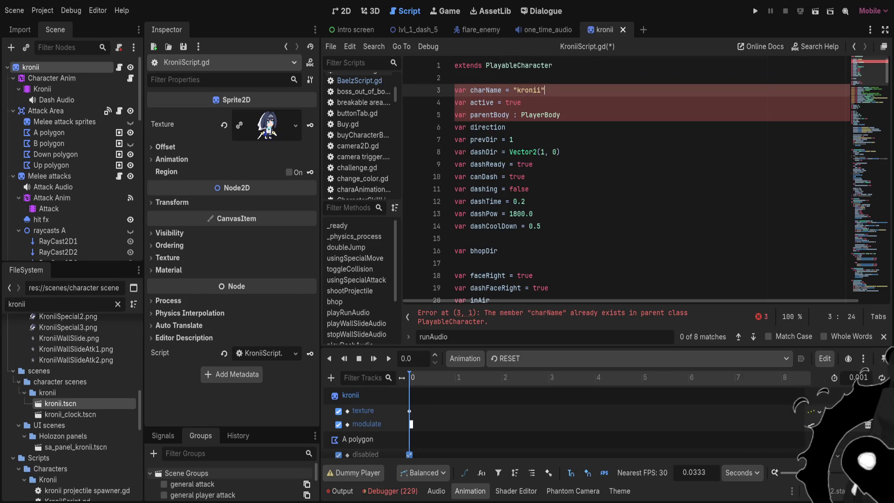
click(527, 90)
double_click(527, 90)
drag(561, 115, 454, 90)
key(BackSpace)
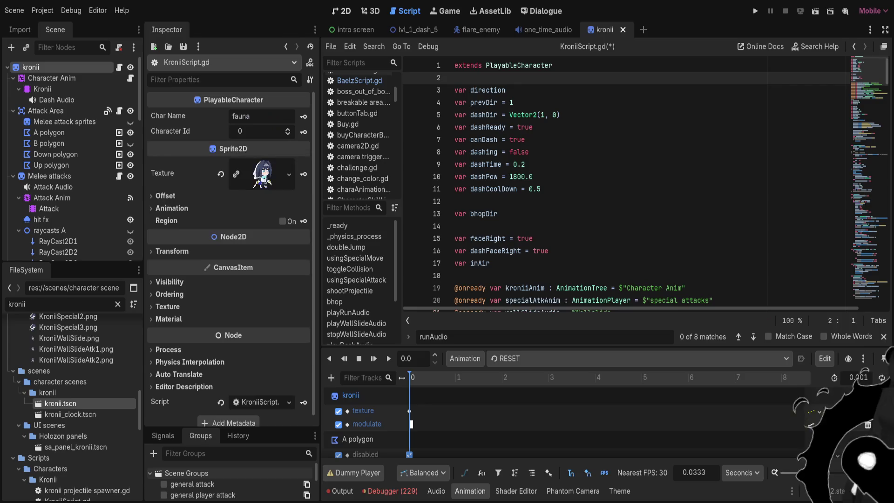
Set Char Name to kronii and Character Id to 3, then save the scene
double_click(241, 115)
text(kronii)
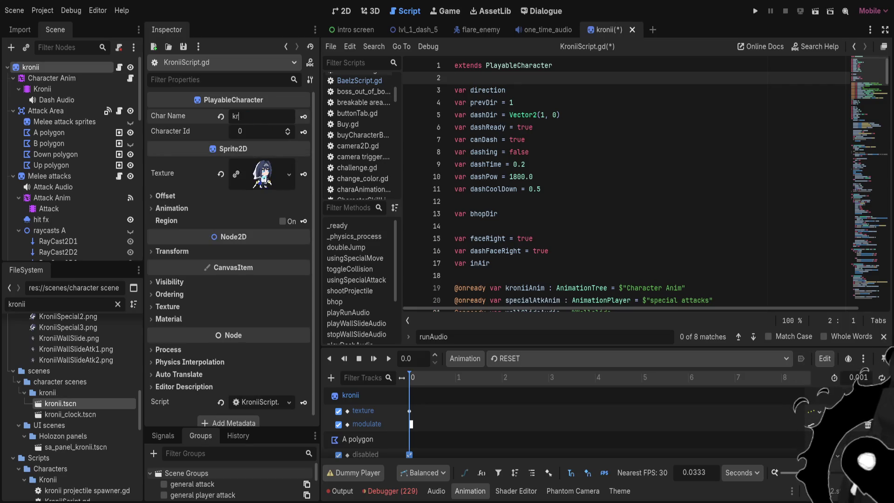
click(261, 132)
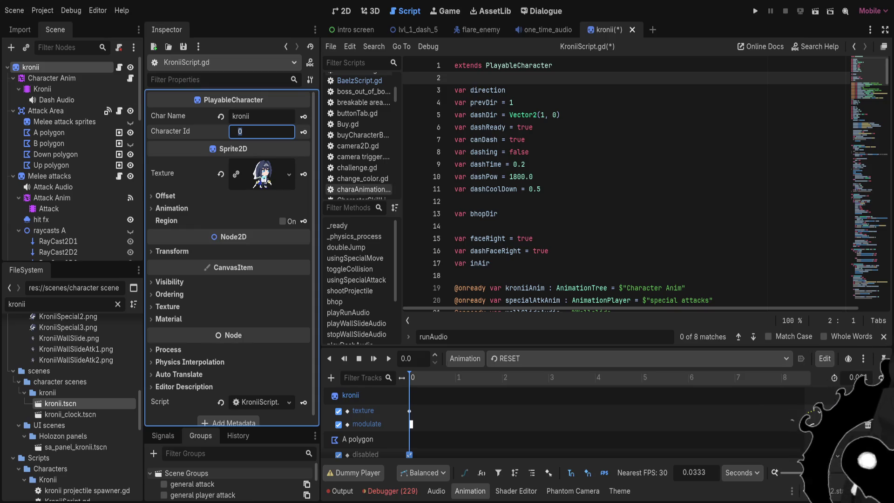
text(4)
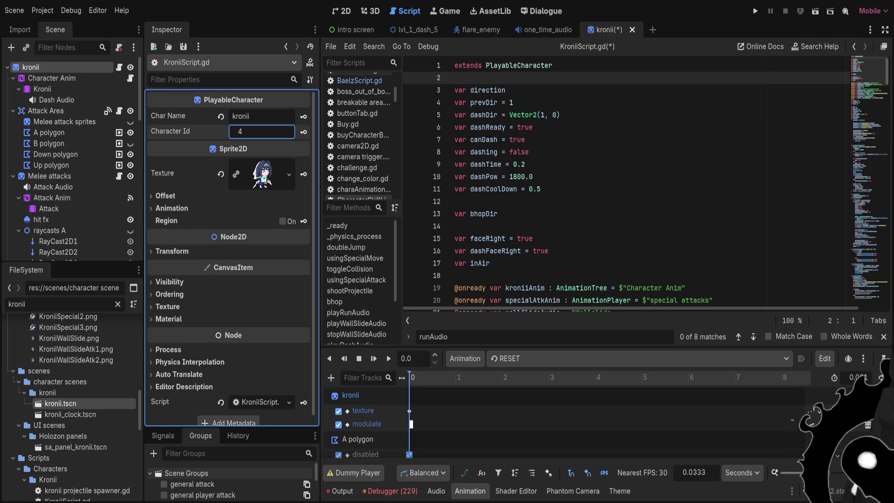
key(Return)
key(ctrl+s)
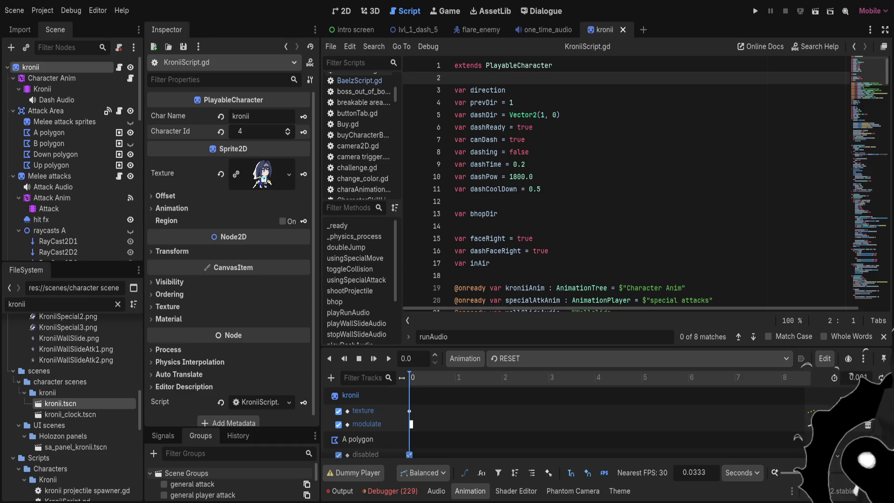
key(Down)
key(ctrl+s)
Filter the files for baelz and open baelz.tscn
key(ctrl+f)
text(baelz)
key(Down)
key(Return)
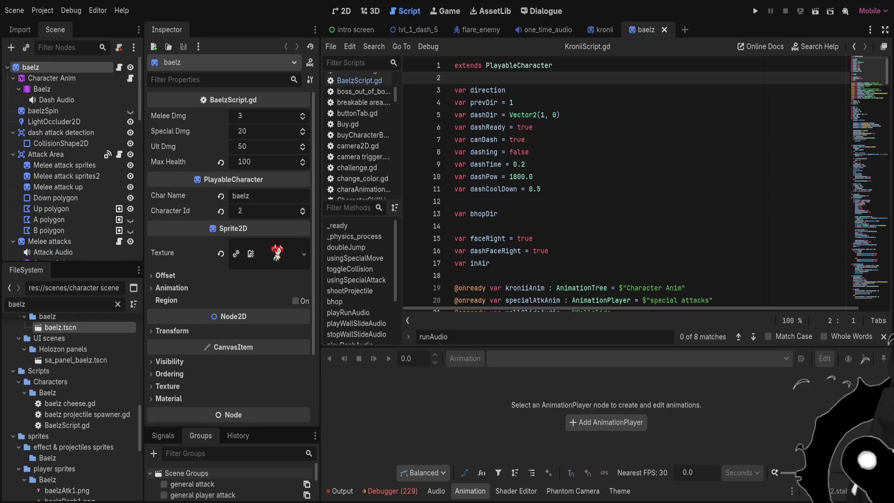
Close the baelz and kronii scenes, then filter for mumei and open mumei.tscn
key(ctrl+shift+w)
key(ctrl+shift+w)
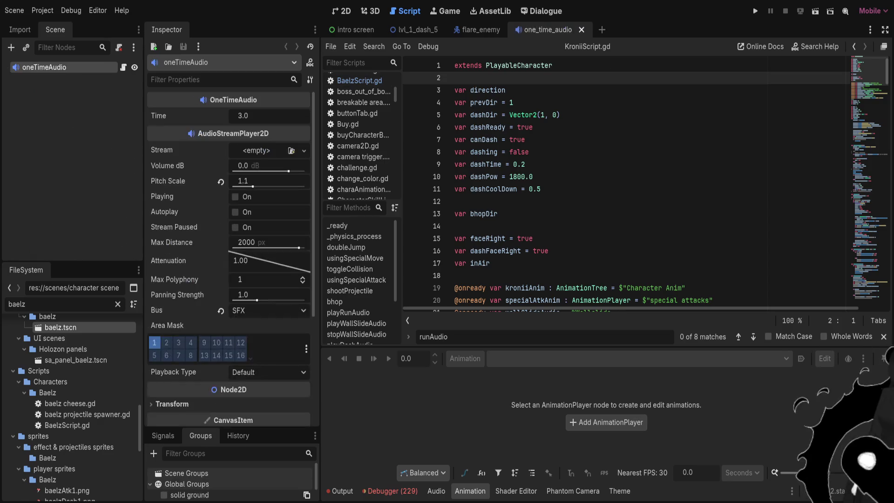
double_click(17, 303)
text(mumei)
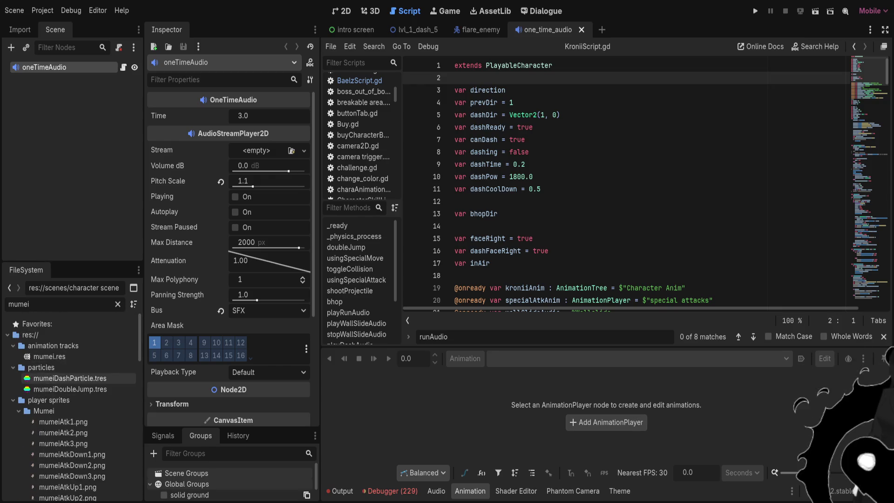
double_click(62, 349)
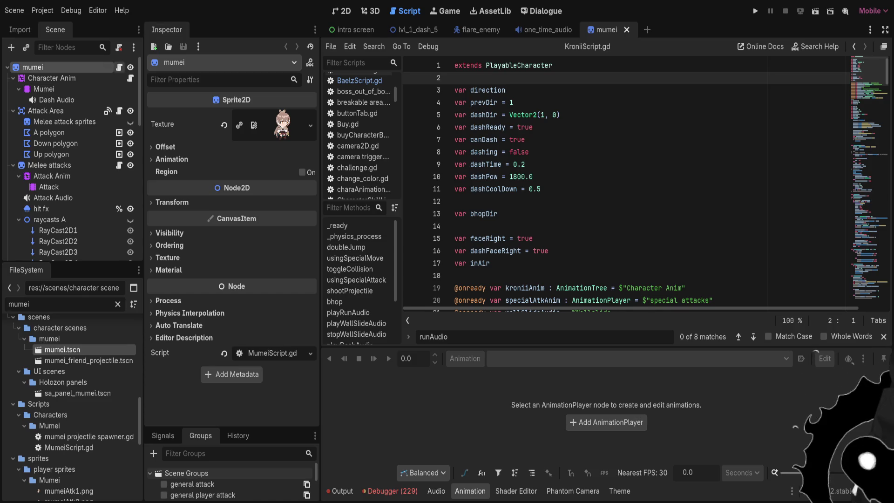
Make MumeiScript extend PlayableCharacter and delete its duplicated lines 3–5
click(119, 68)
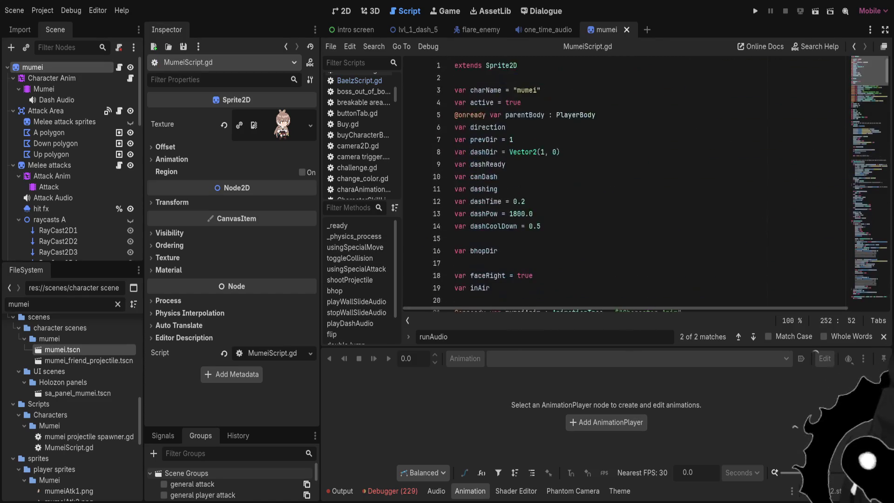
double_click(504, 65)
text(Play)
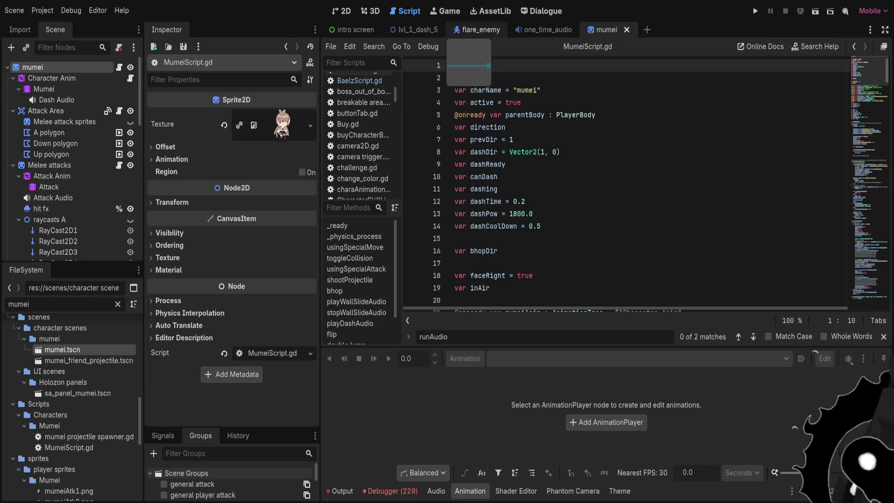
key(Return)
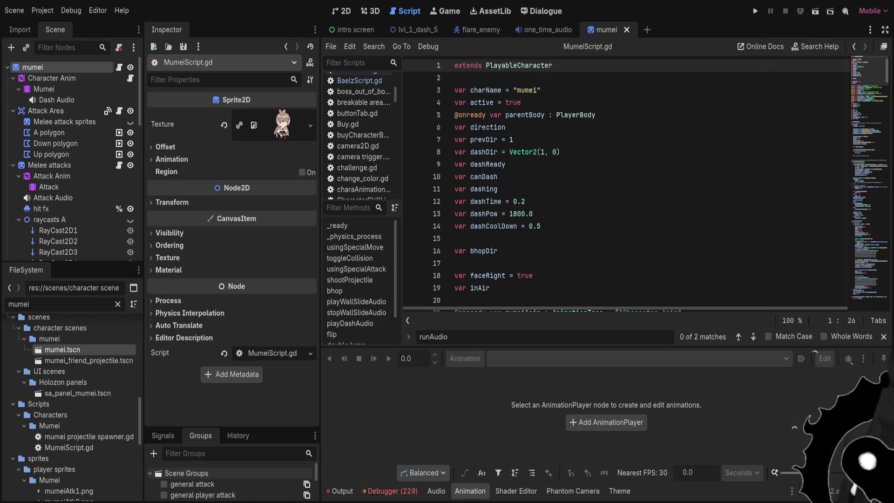
click(541, 90)
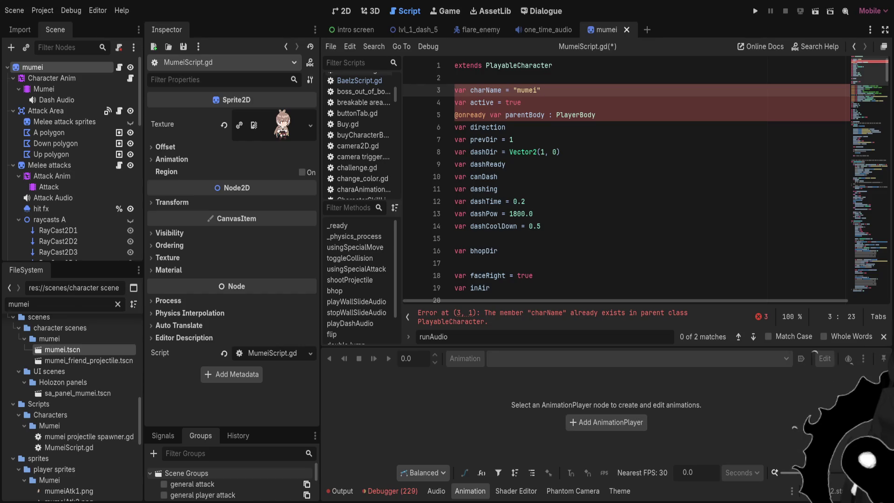
mouse_move(596, 115)
mouse_down()
mouse_move(456, 102)
mouse_move(454, 90)
mouse_up()
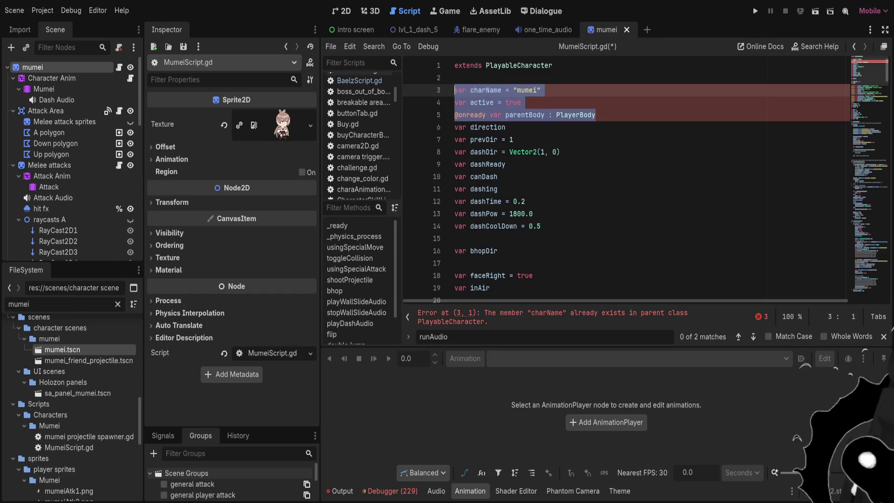
key(BackSpace)
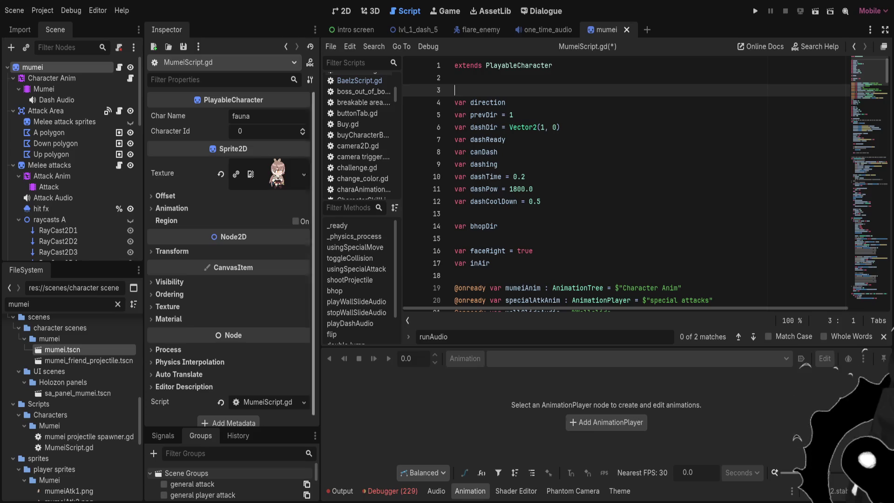
Replace the fauna Char Name with mumei, set Character Id 4, and save
drag(241, 116, 231, 116)
key(BackSpace)
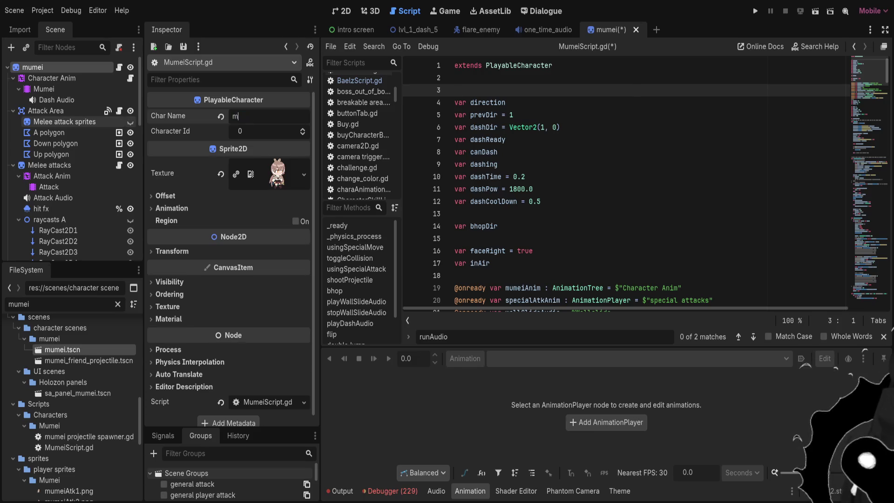
text(mumei)
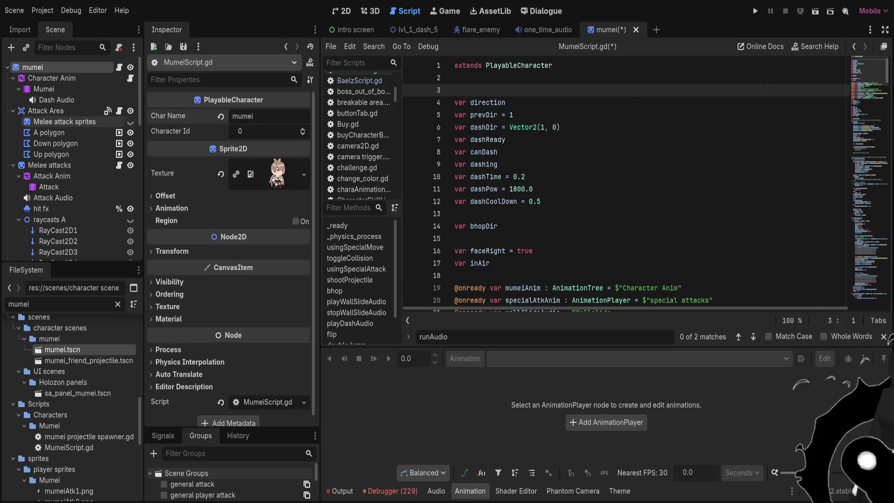
key(Tab)
text(4)
key(Return)
key(ctrl+s)
Filter for irys white, open its scene, then close the irys white and mumei tabs
double_click(18, 304)
text(iryswgh)
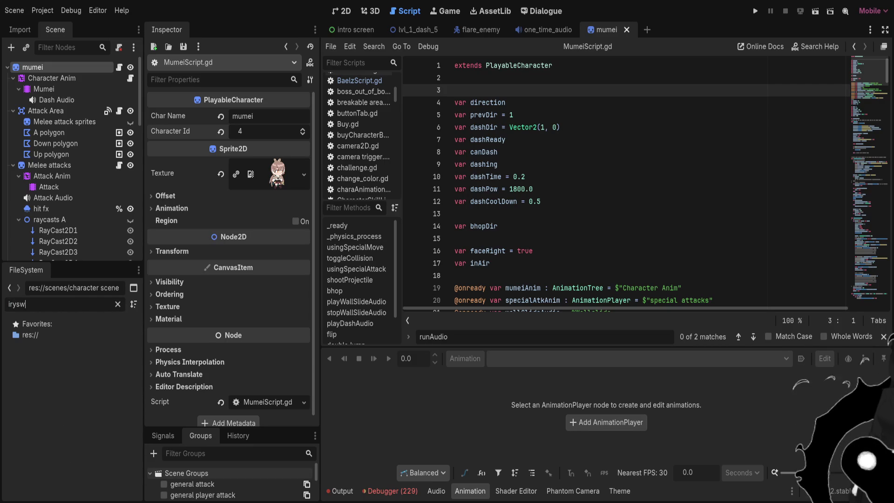
key(BackSpace)
key(BackSpace)
key(BackSpace)
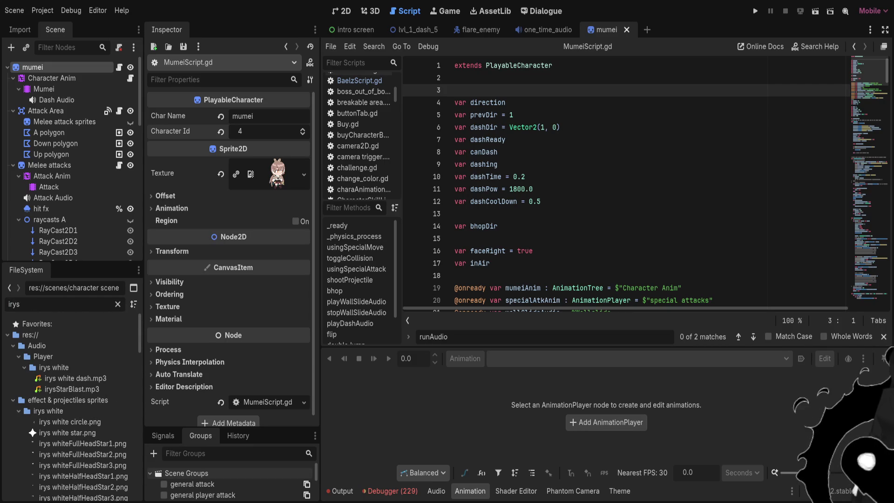
text(white)
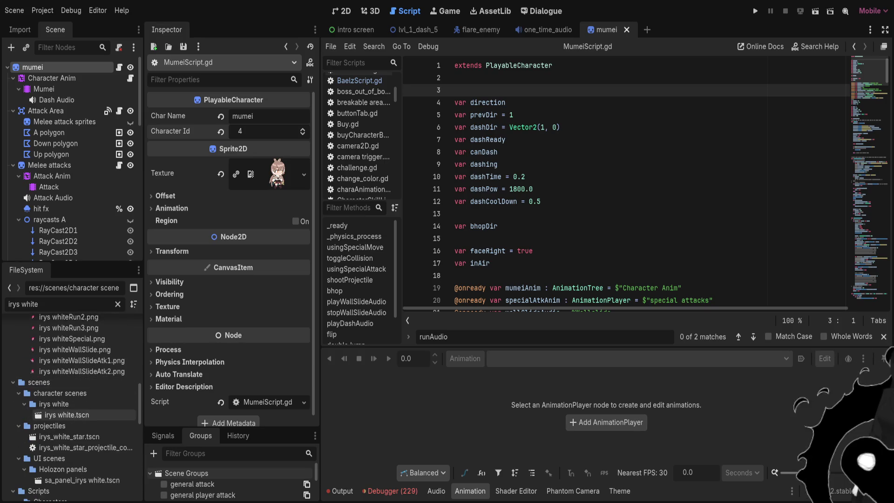
double_click(67, 414)
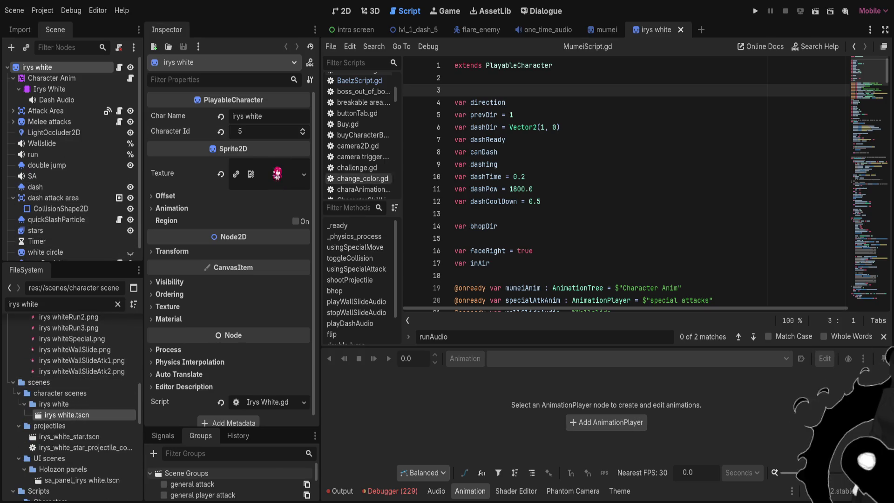
click(680, 29)
click(627, 30)
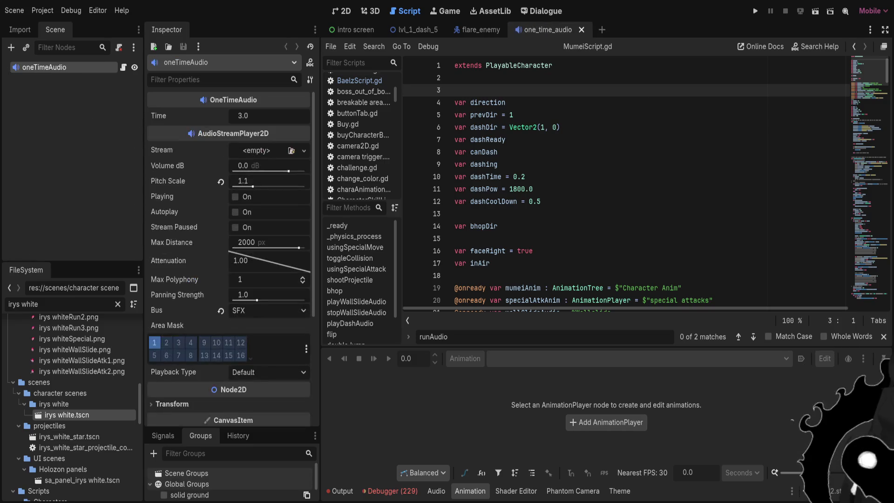
Run lvl_1_dash_5, move right, switch to Fauna with E, and pause with Esc
click(414, 29)
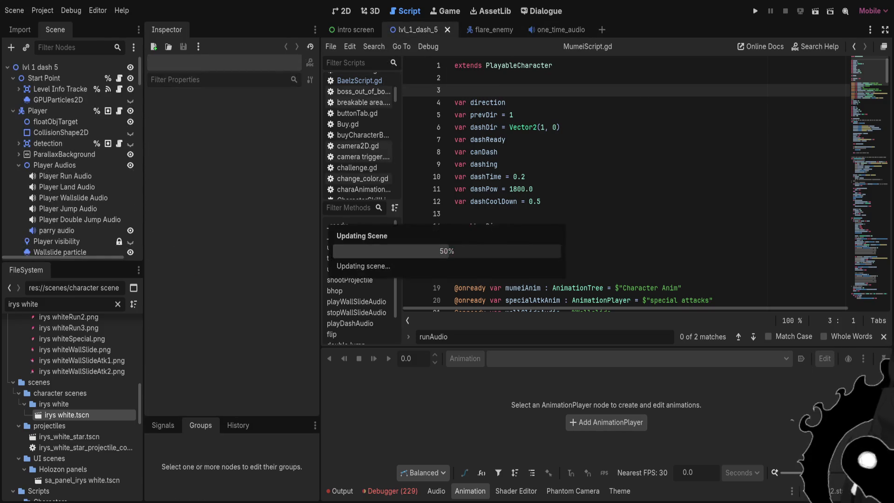
click(814, 10)
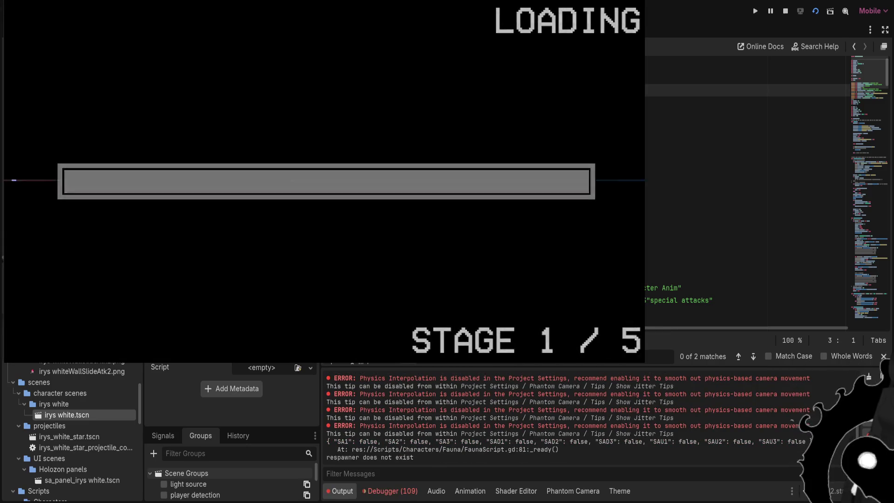
key(Right)
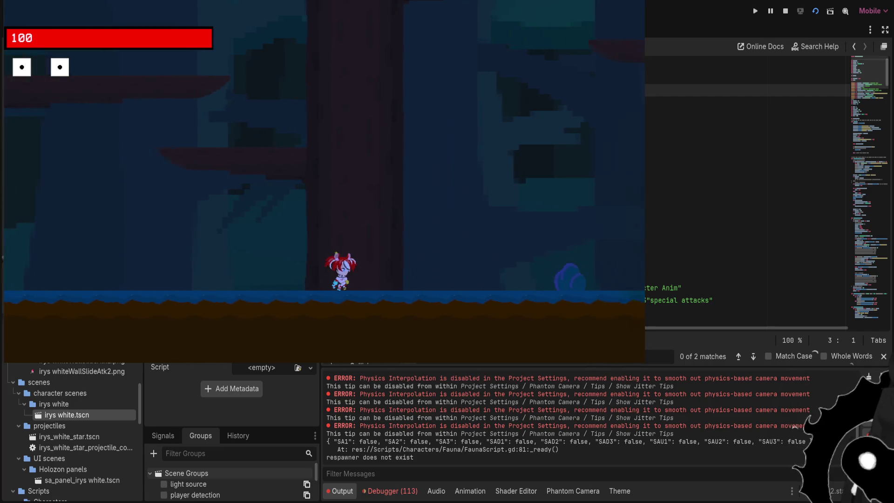
key(Right)
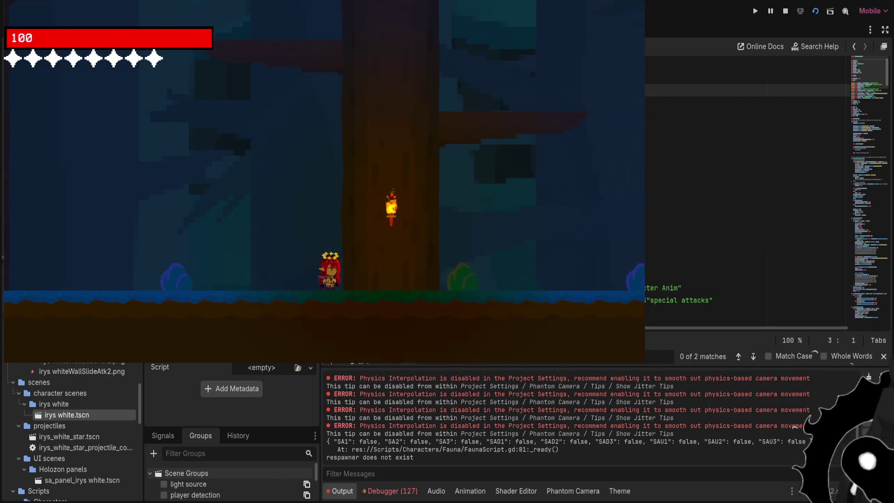
key(e)
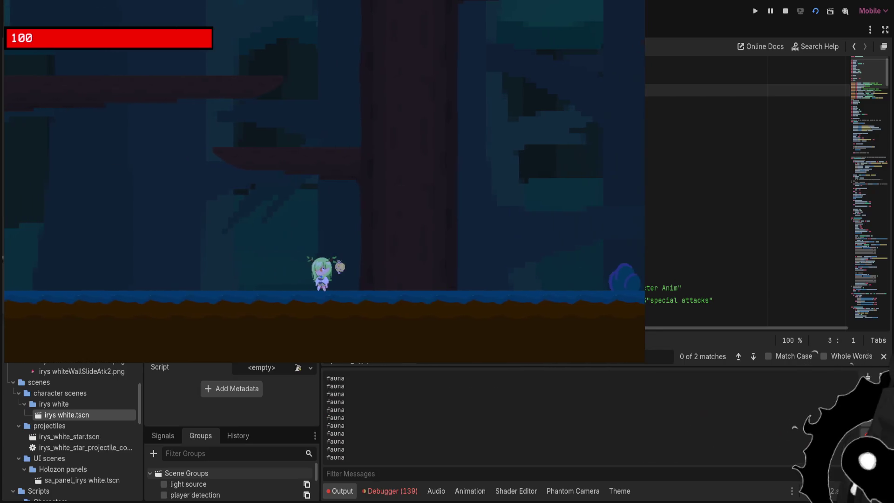
key(Escape)
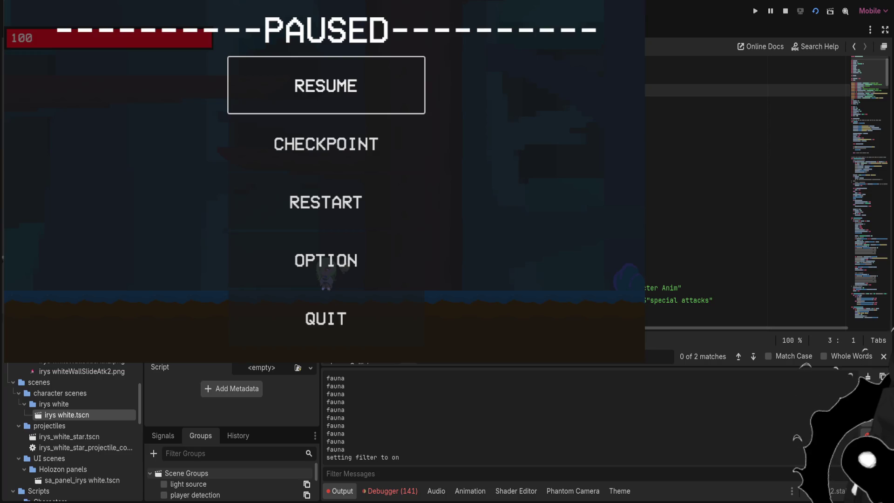
Cycle back through four of the open character scripts
scroll(744, 186, down, 15)
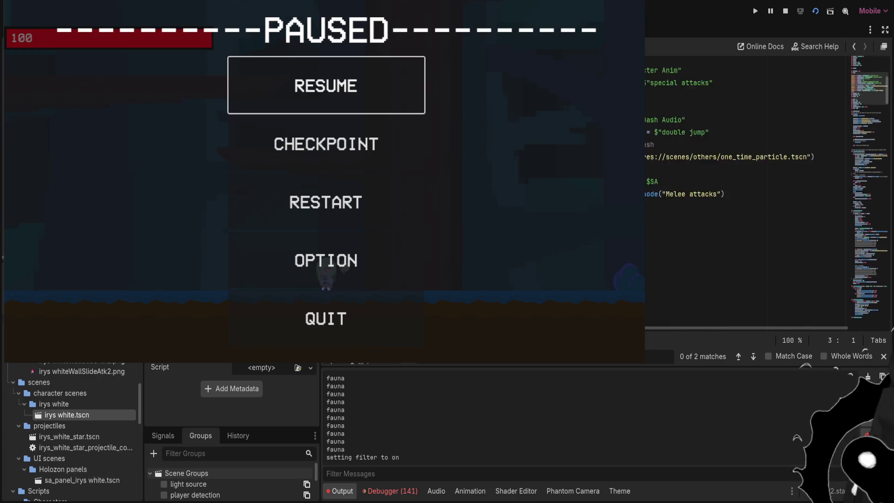
scroll(744, 186, down, 10)
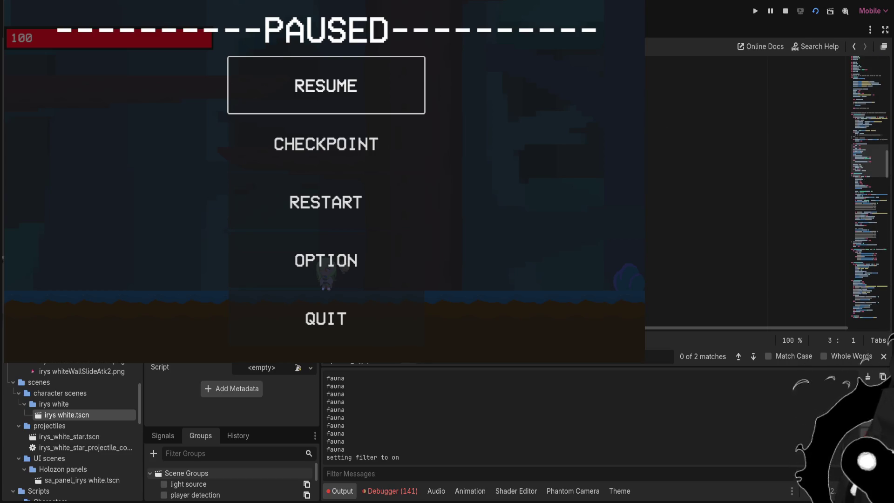
key(alt+Left)
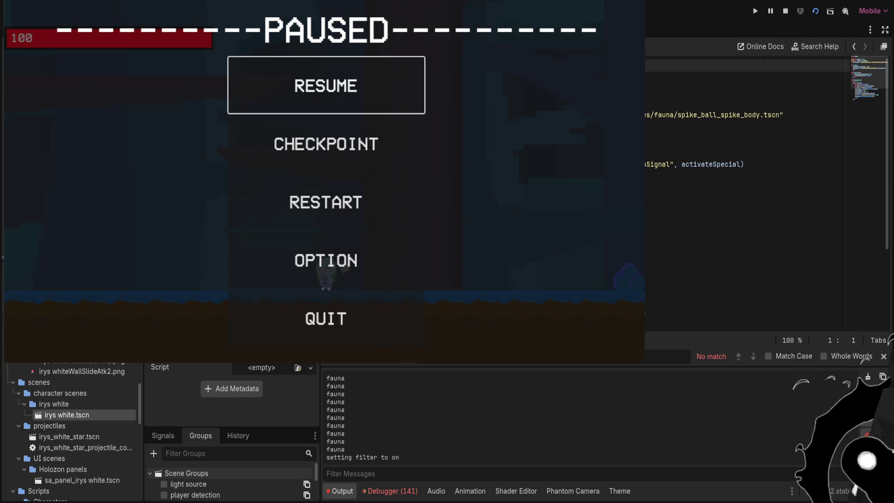
key(alt+Left)
key(alt+Left)
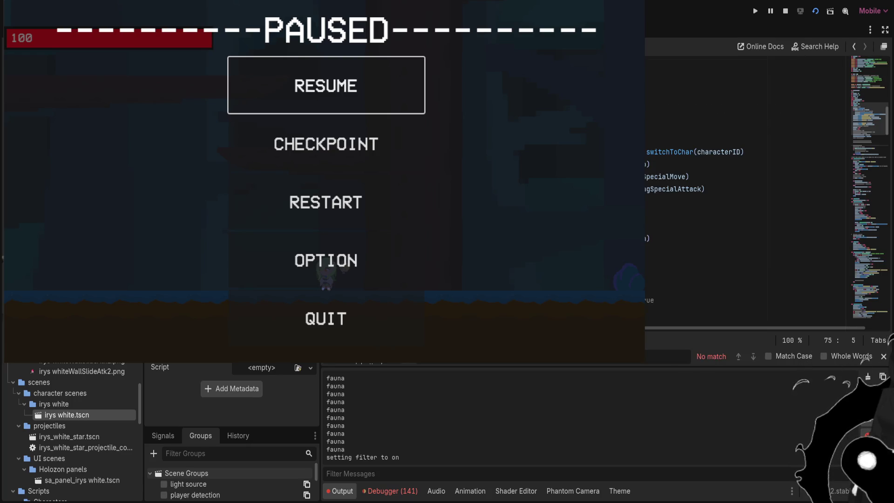
key(alt+Left)
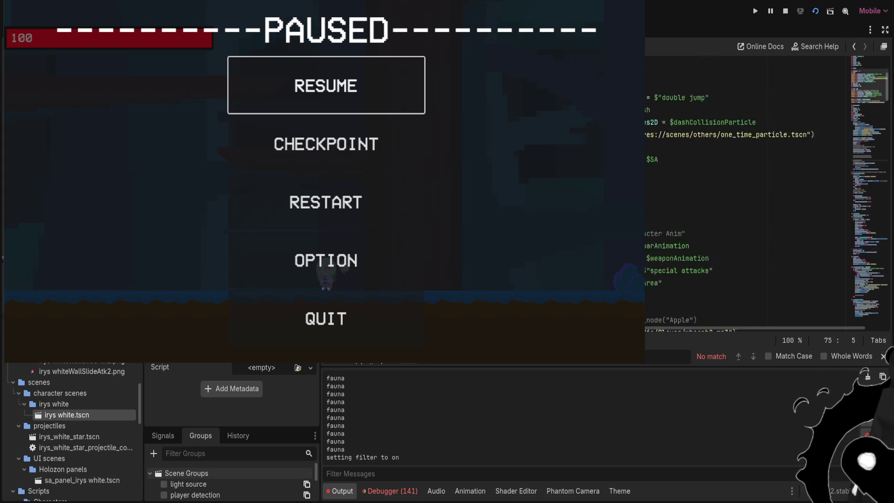
key(alt+Left)
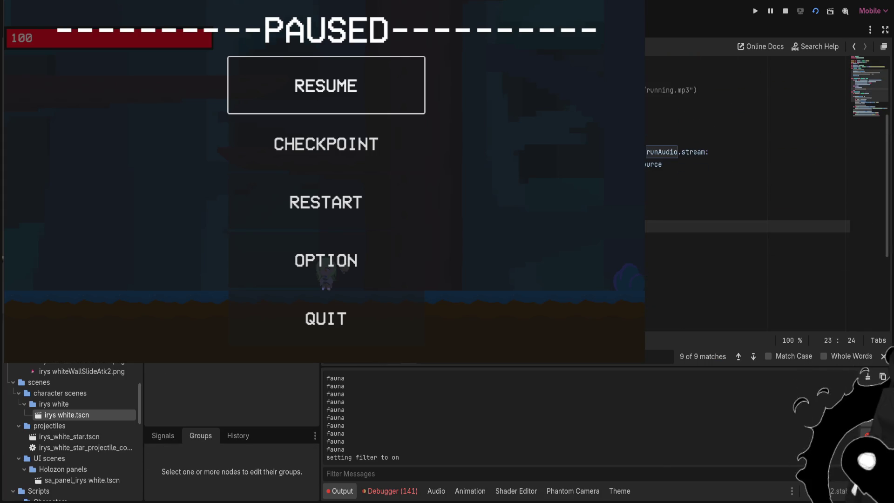
Step back and forth through the search matches in the current script
key(Up)
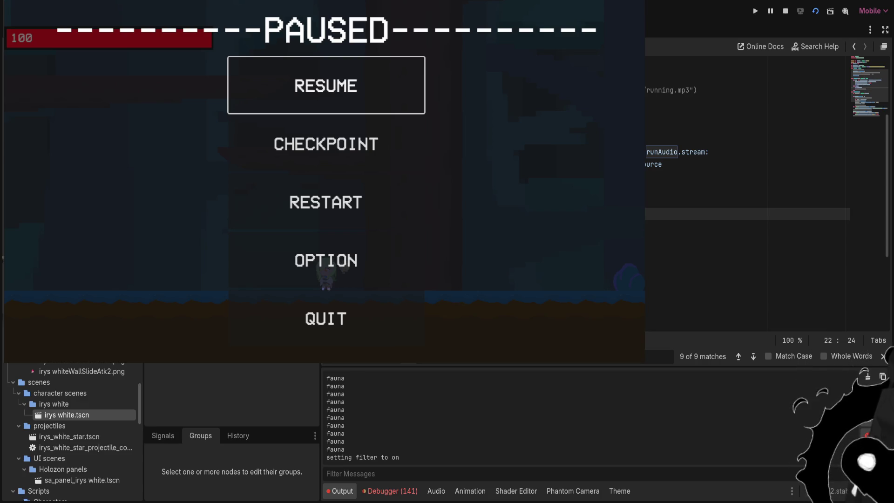
scroll(745, 210, up, 3)
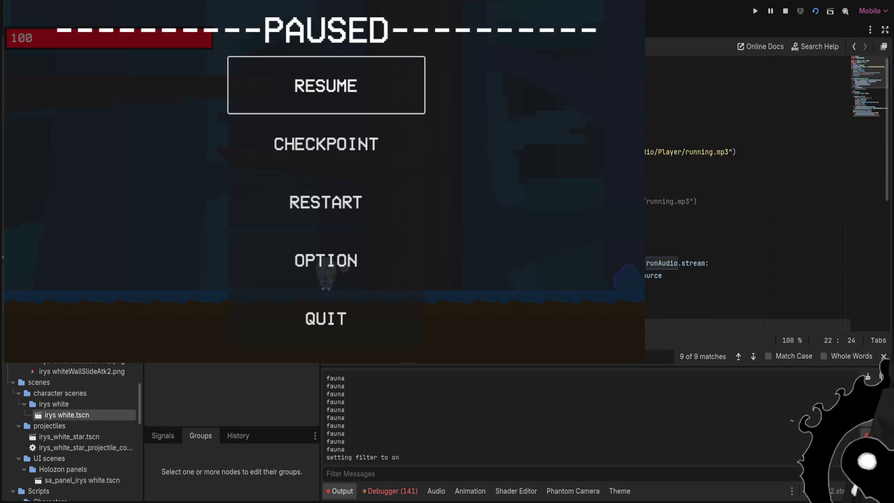
key(Up)
key(Up)
key(Up)
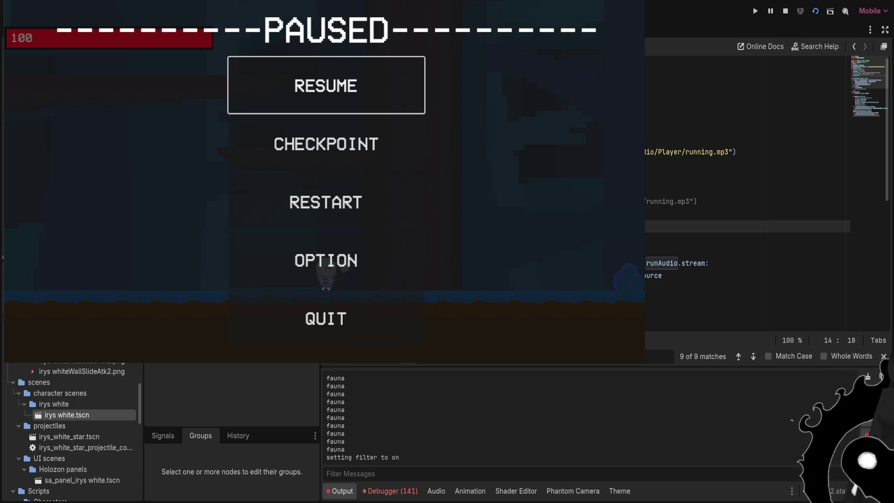
key(Down)
key(Down)
key(Down)
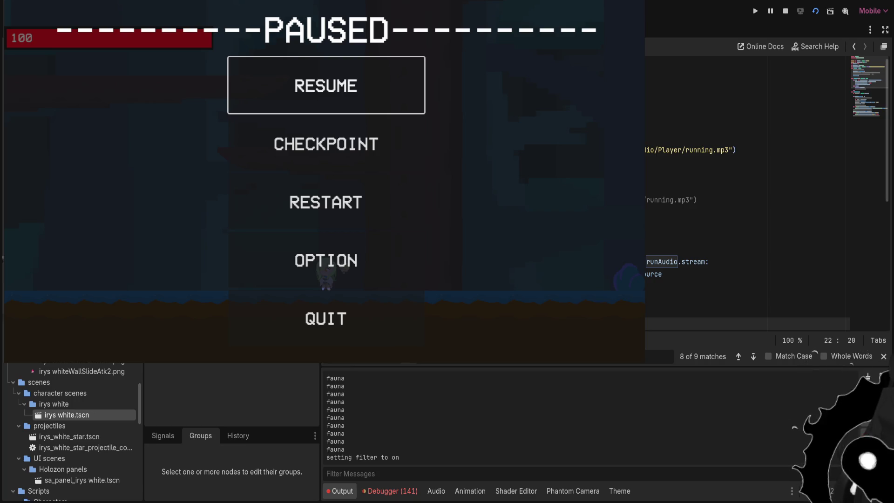
key(Up)
key(Up)
key(Up)
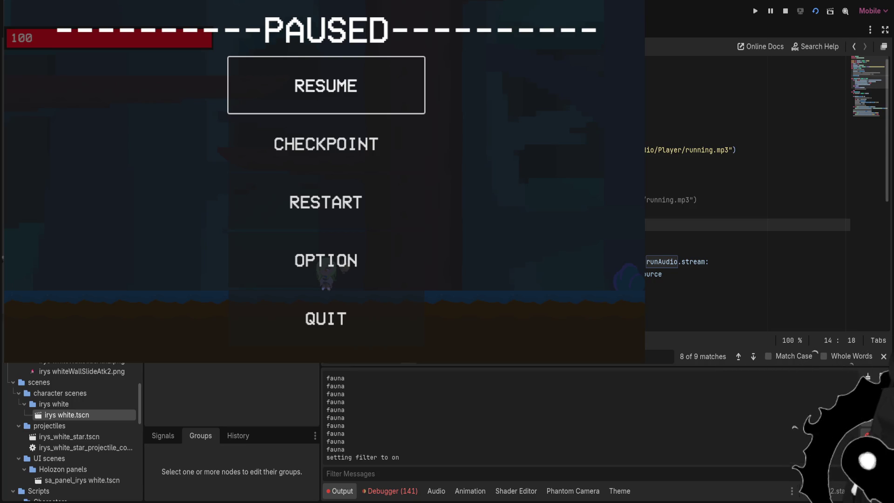
Browse two more scripts, then resume the paused game
key(alt+Left)
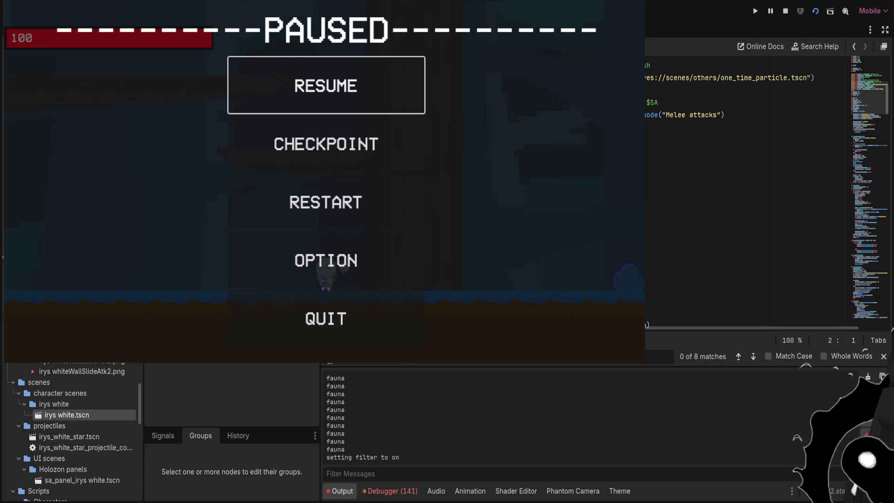
key(alt+Left)
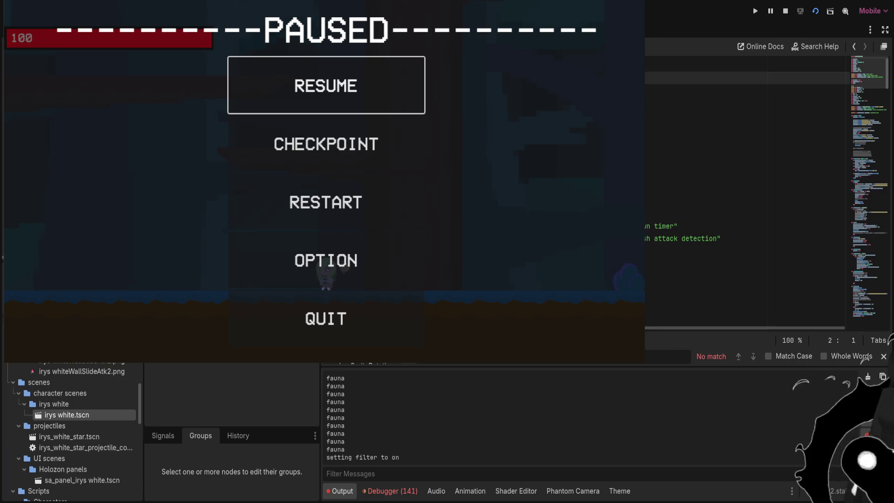
scroll(745, 187, down, 5)
scroll(745, 186, up, 5)
scroll(744, 186, down, 3)
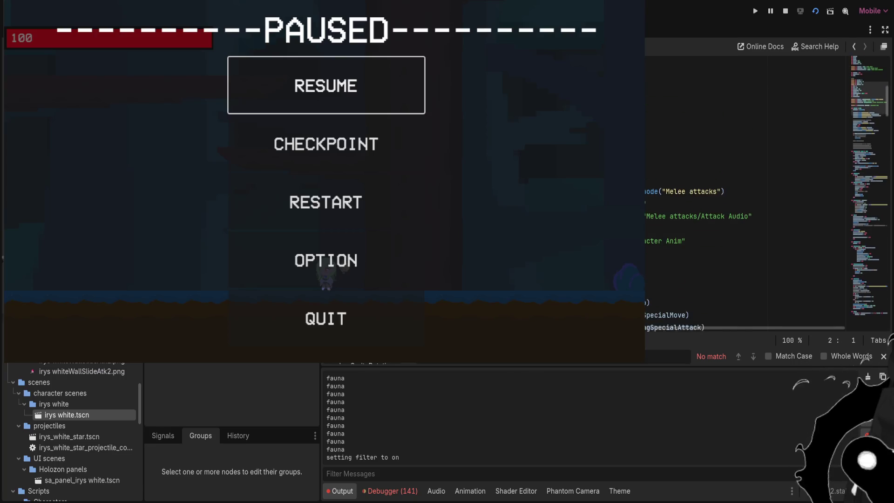
scroll(745, 186, down, 3)
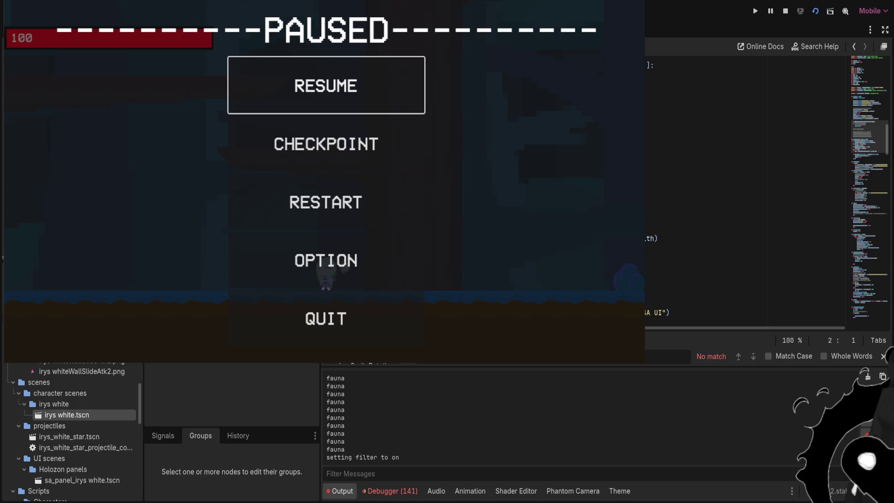
key(BackSpace)
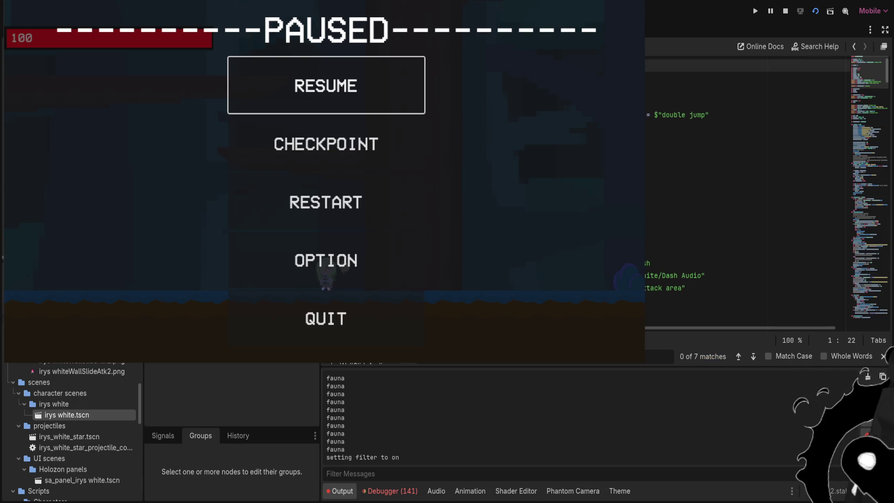
key(Escape)
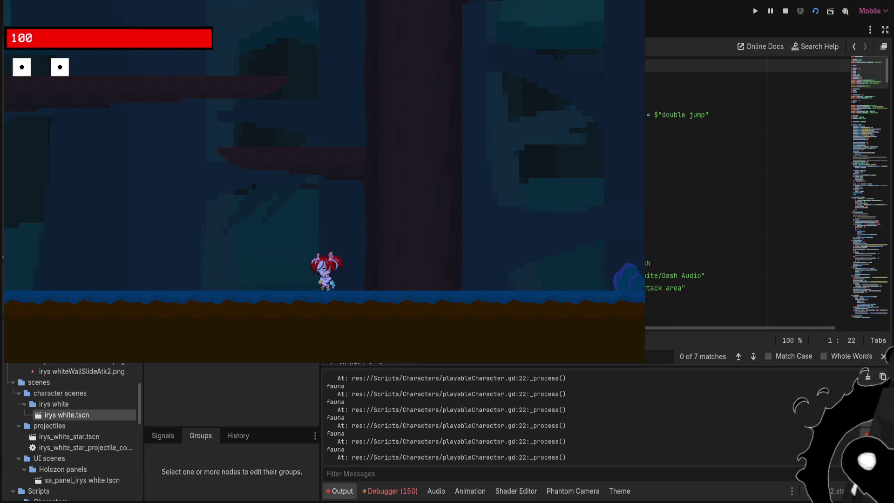
Switch characters, adjust the blank lines after line 22 of playableCharacter.gd, and stop the game
key(q)
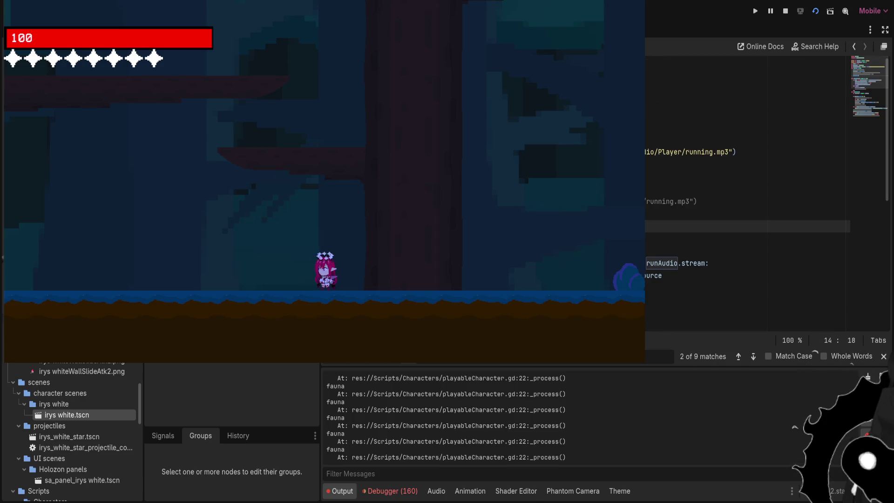
scroll(745, 195, down, 5)
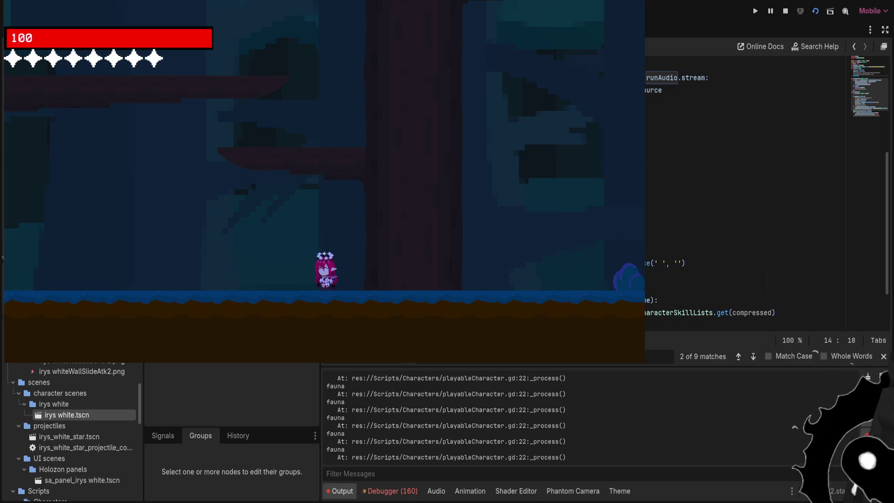
click(745, 139)
key(Return)
key(ctrl+z)
key(Up)
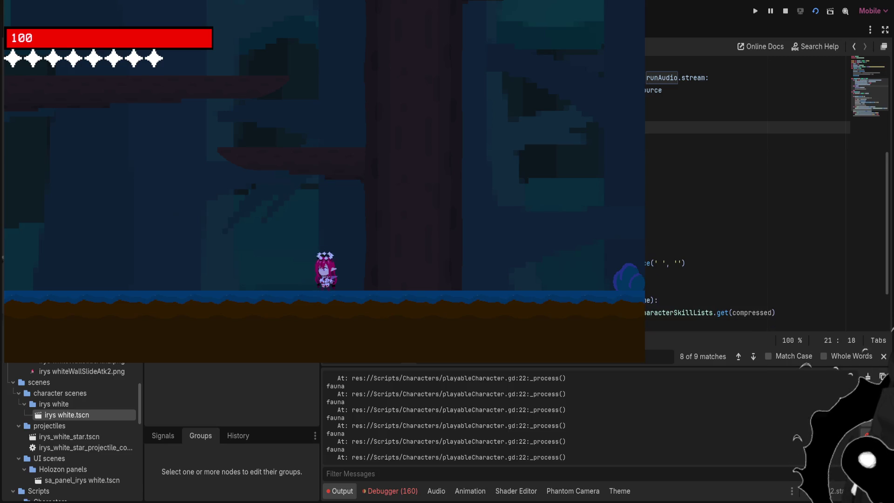
key(Return)
click(699, 152)
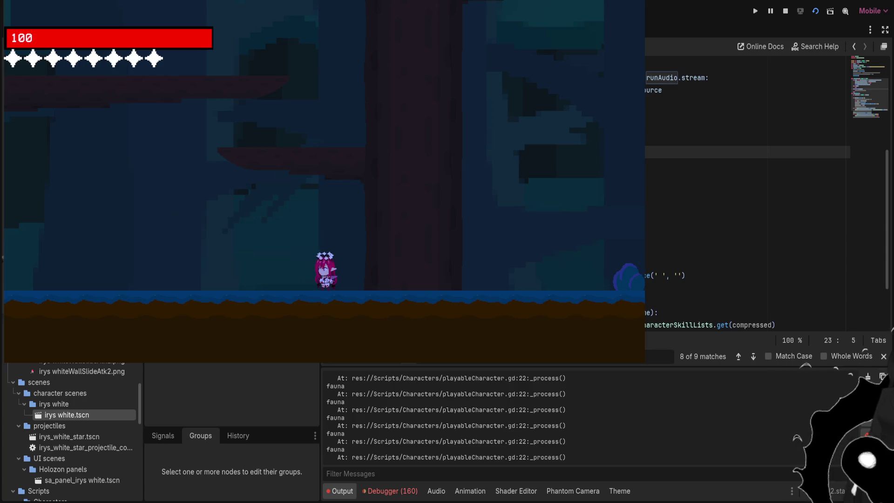
click(815, 11)
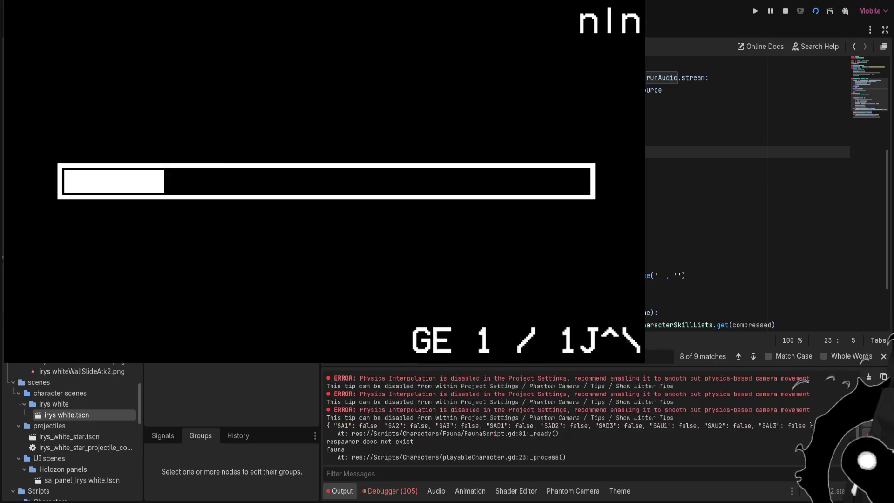
Pause the relaunched game, restart it with F5, and resume play in the forest level
key(Escape)
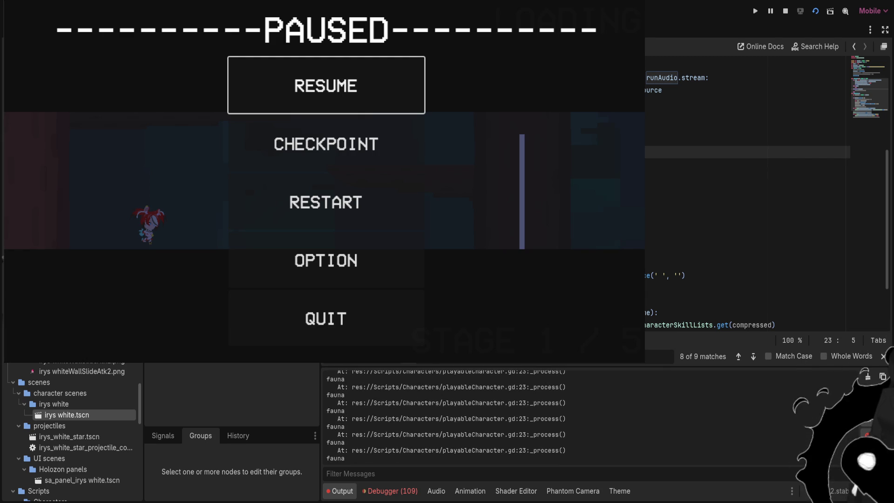
scroll(74, 432, down, 15)
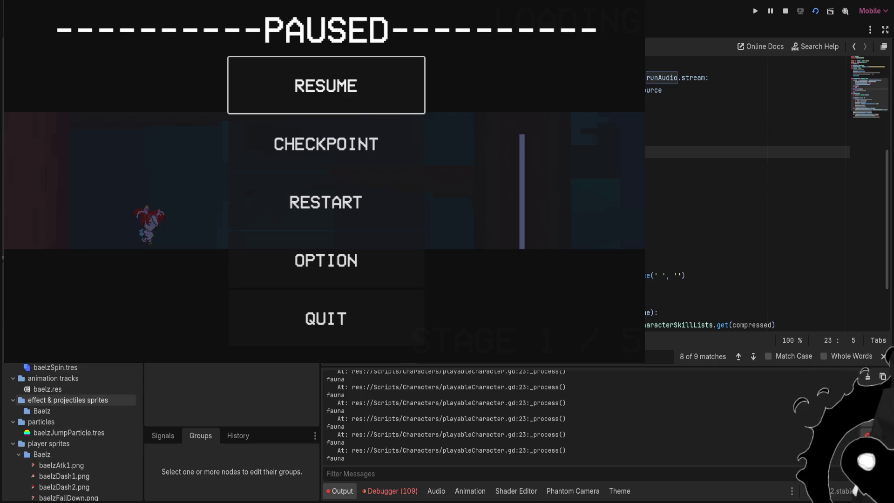
scroll(75, 432, up, 3)
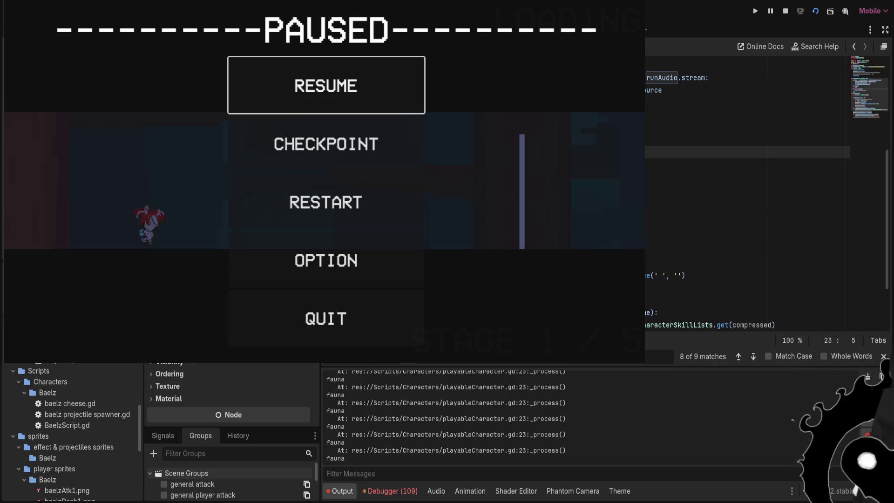
scroll(768, 186, up, 5)
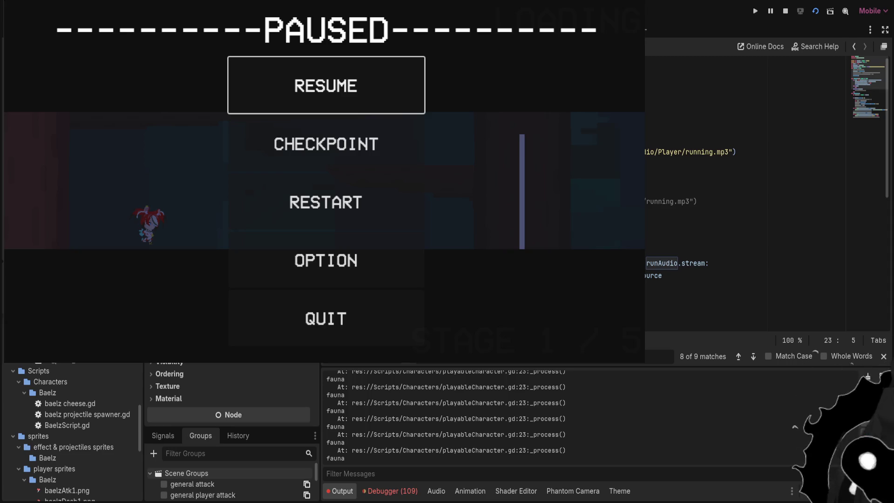
scroll(745, 187, down, 3)
scroll(745, 186, down, 3)
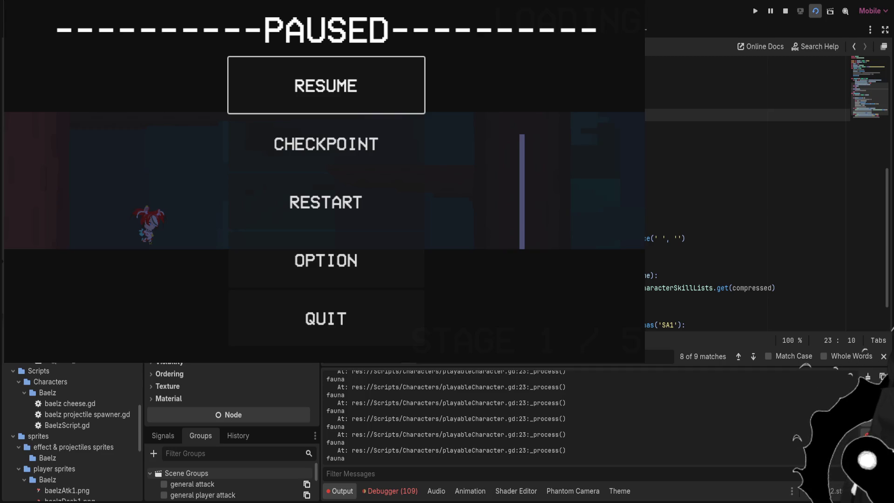
key(F5)
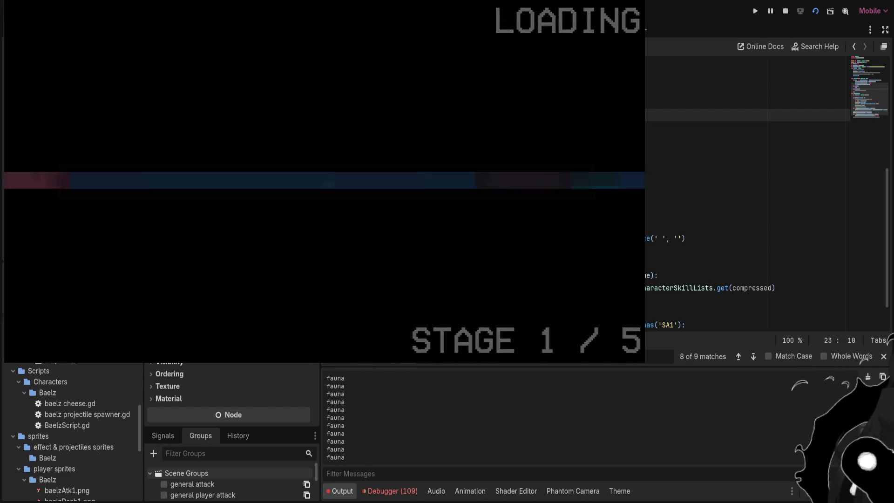
key(Escape)
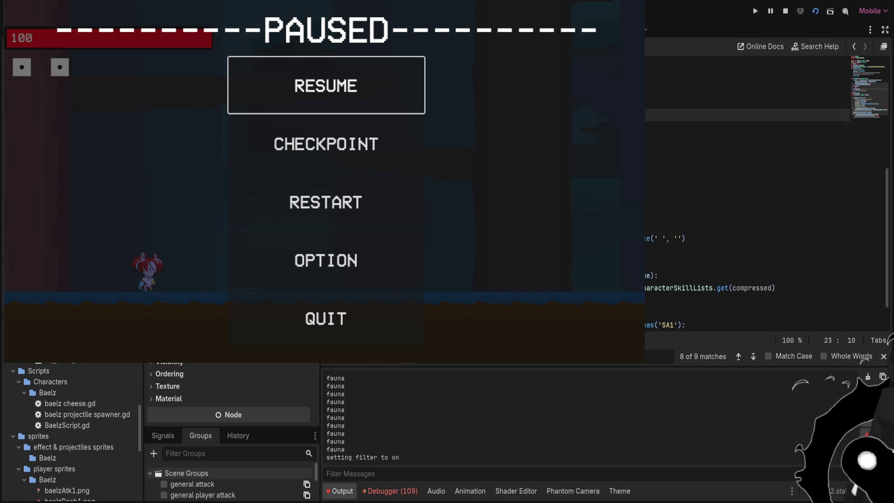
key(Escape)
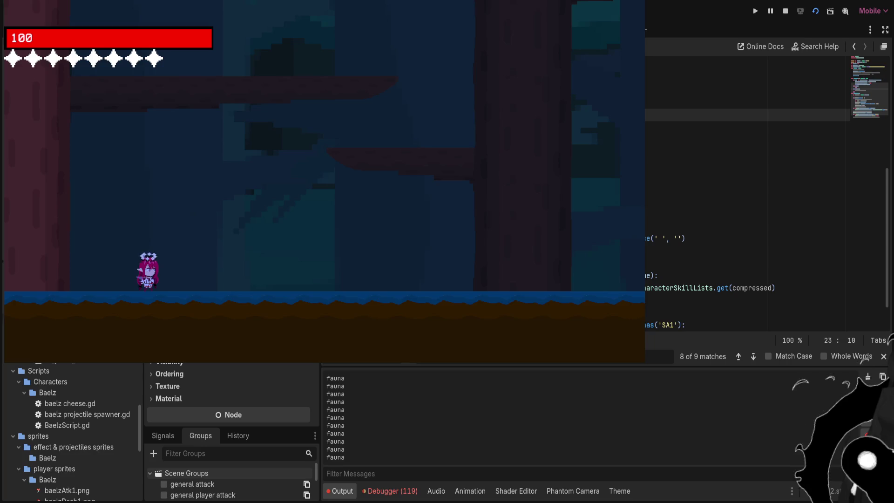
Quit to the title screen from the pause menu and stop the run with F8
key(Escape)
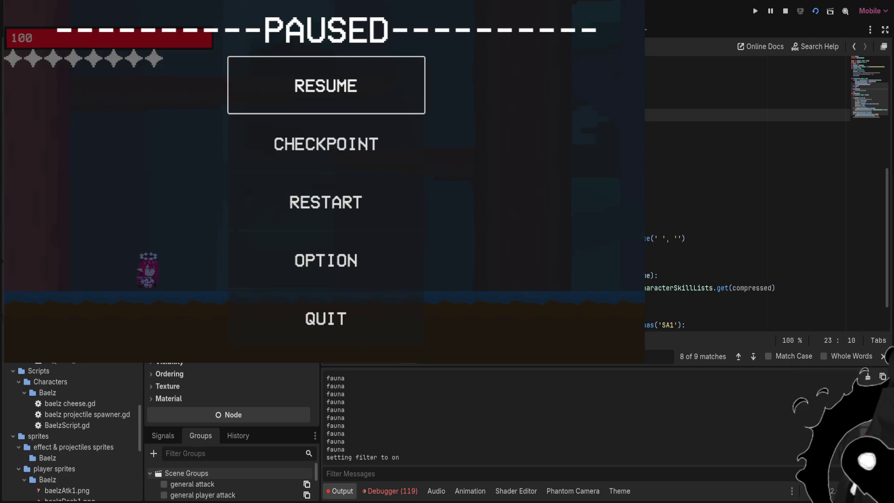
key(Escape)
key(Escape)
click(326, 318)
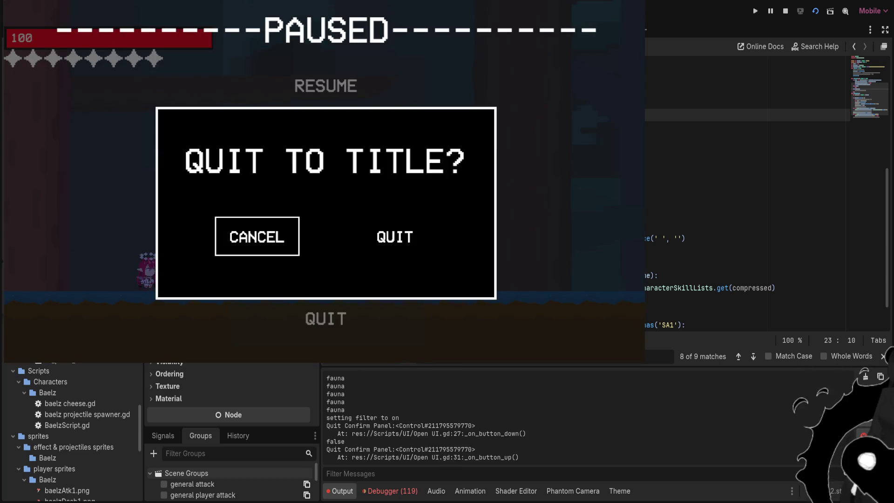
key(Right)
key(z)
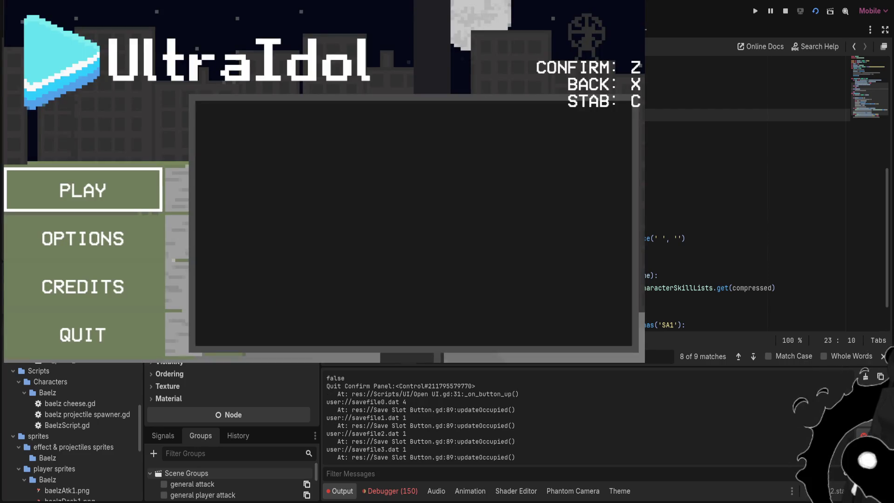
key(F8)
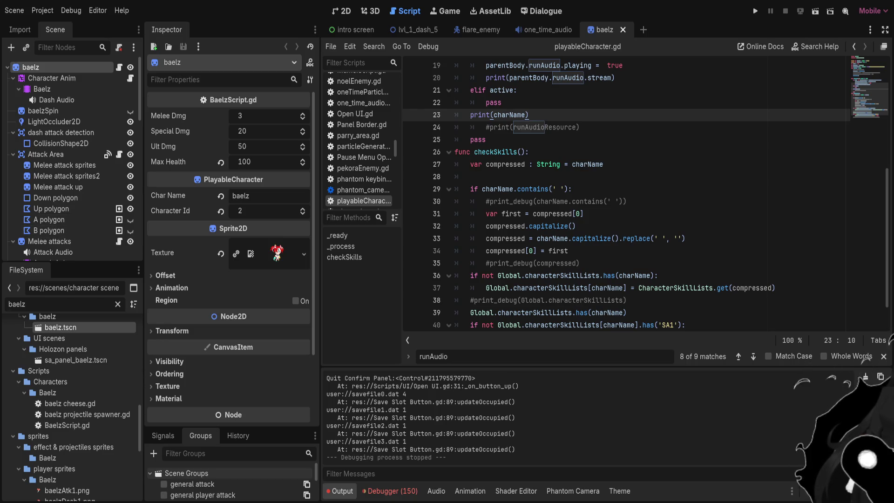
scroll(645, 194, up, 3)
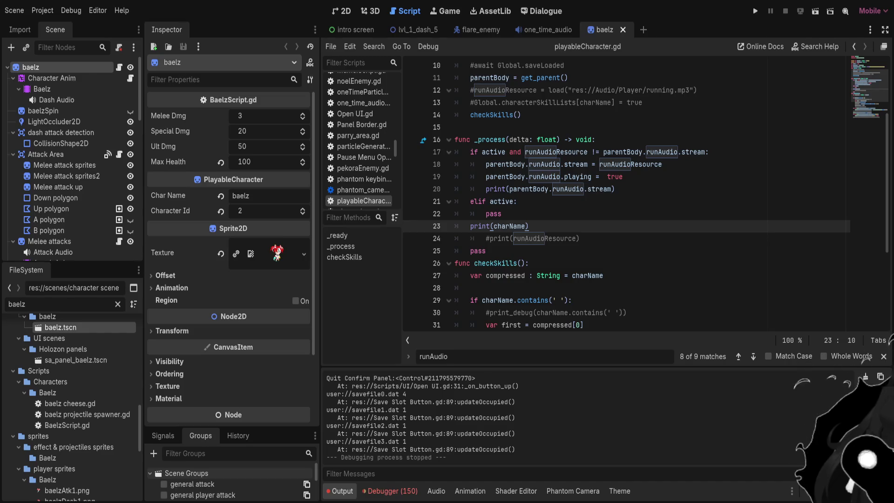
Add 'if active: print(charName)' inside BaelzScript.gd's _process and save it
click(520, 201)
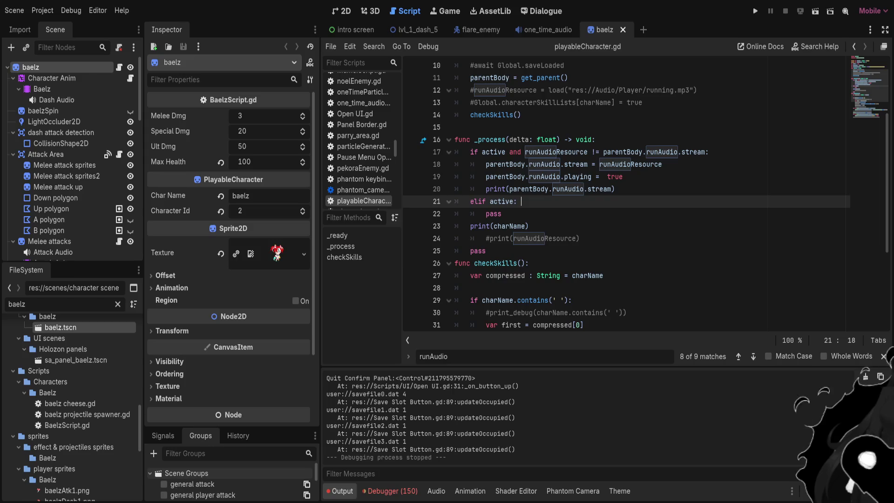
drag(529, 226, 470, 226)
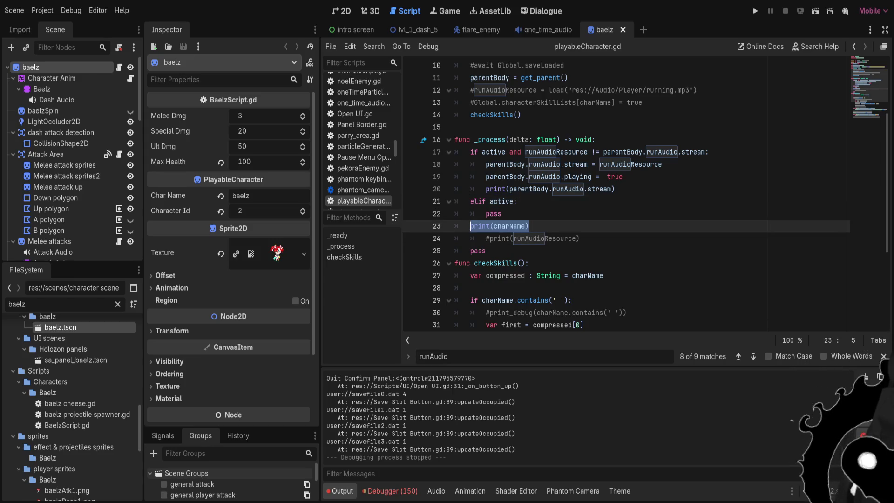
click(353, 62)
text(baelz)
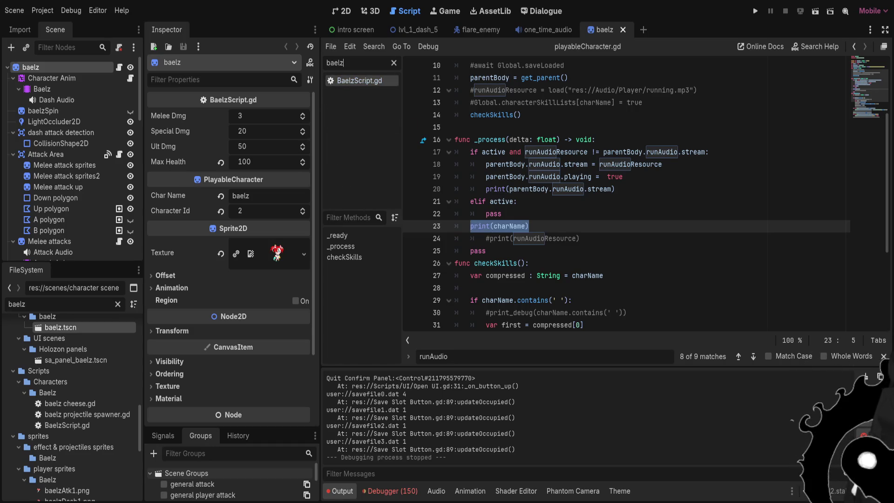
key(Return)
click(600, 214)
key(Return)
text(if )
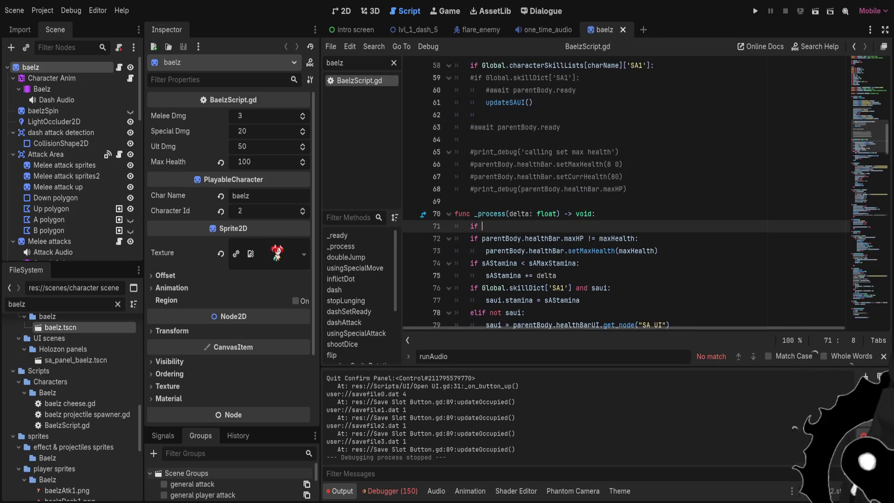
text(active: print(charName))
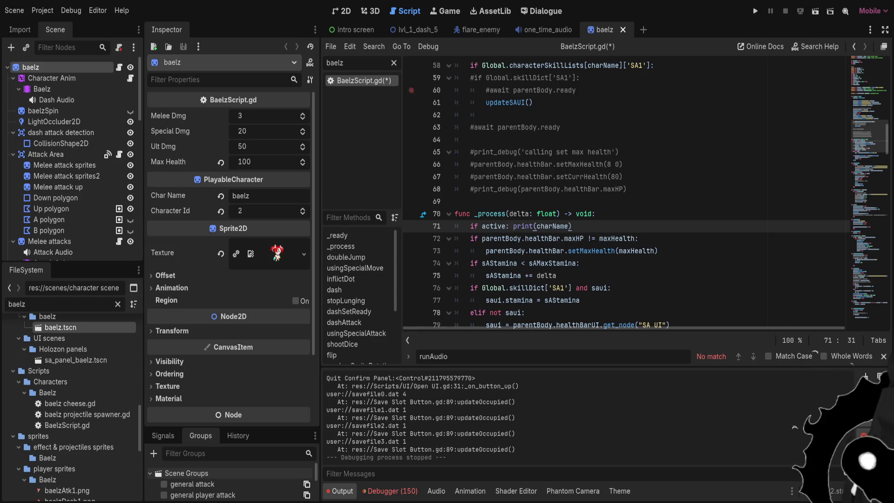
key(ctrl+s)
Comment out print(charName) on line 23 of playableCharacter.gd and run lvl_1_dash_5
scroll(623, 193, up, 15)
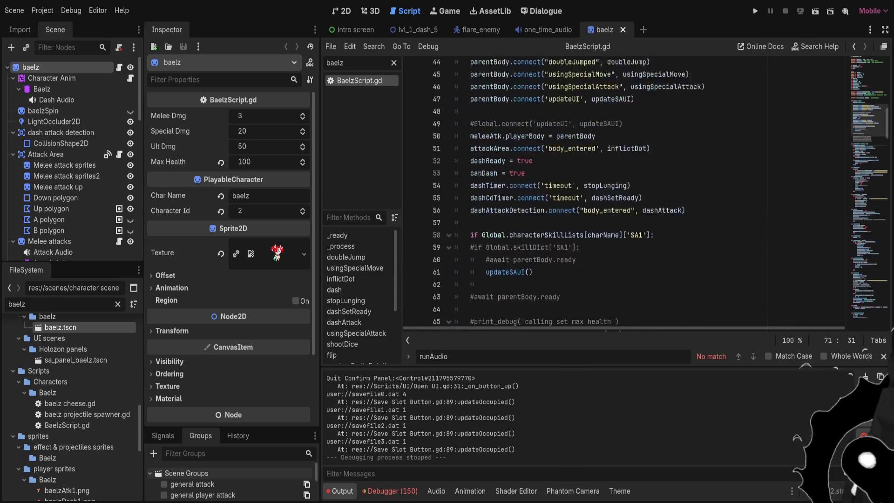
ctrl+click(517, 65)
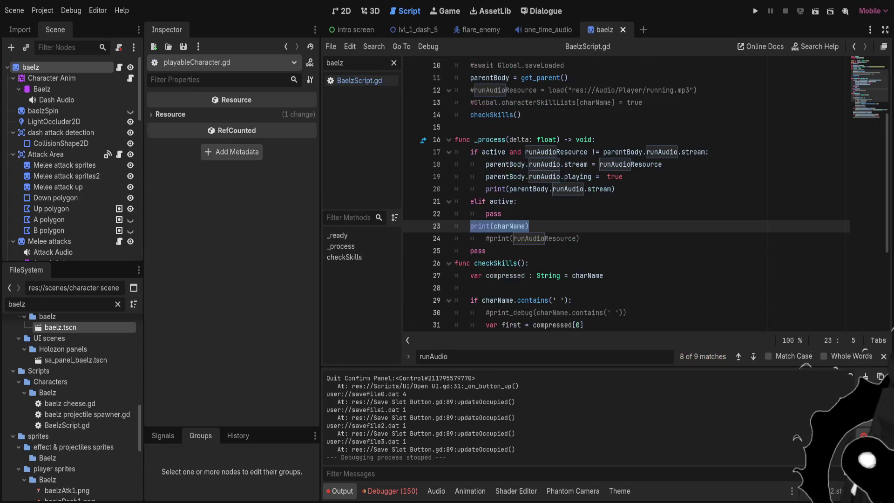
key(ctrl+k)
key(End)
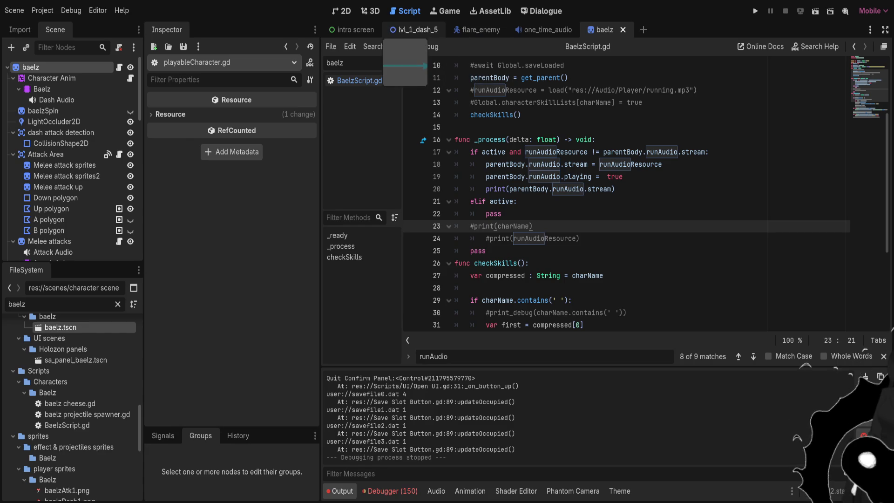
click(414, 29)
key(F6)
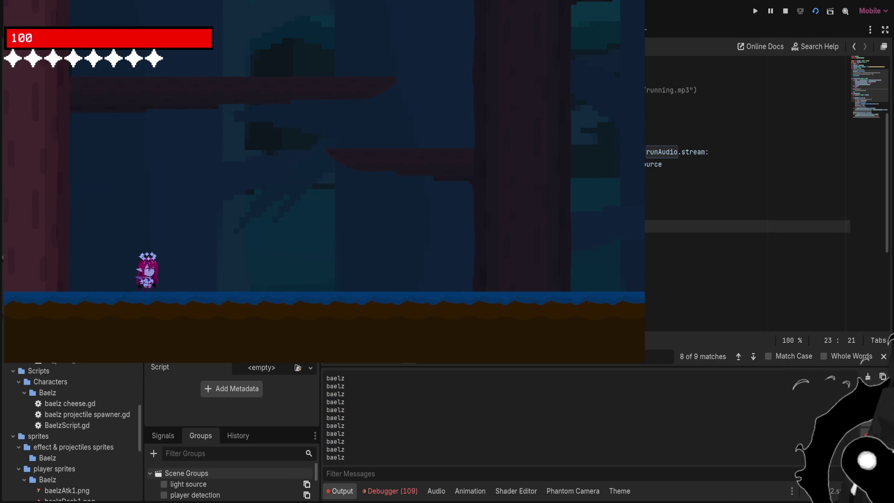
Move right and swap characters while the output prints baelz, then stop with F8
key(Right)
key(z)
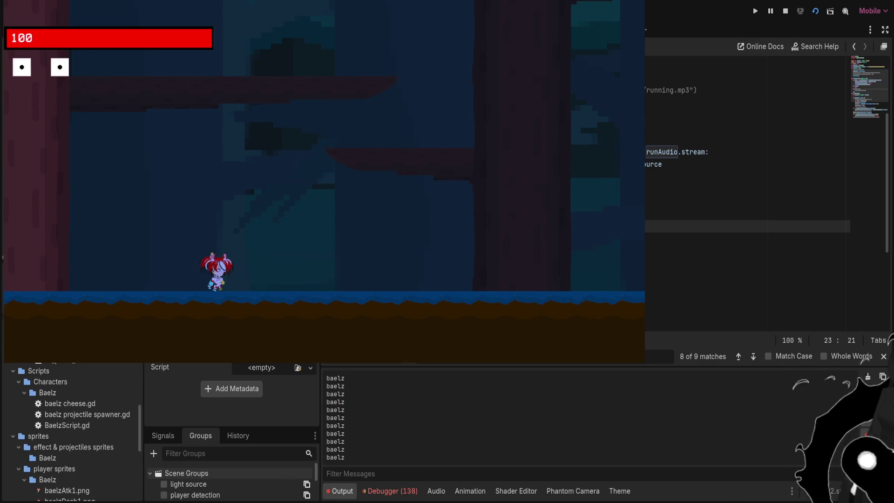
key(z)
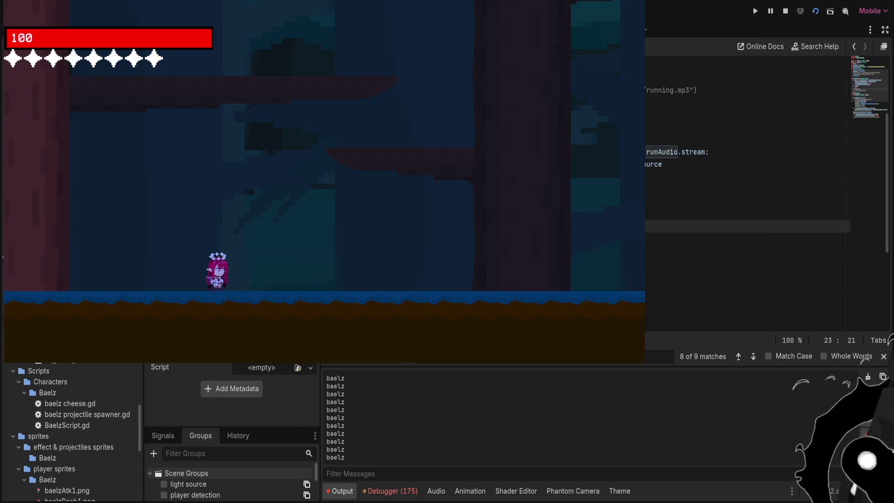
key(F8)
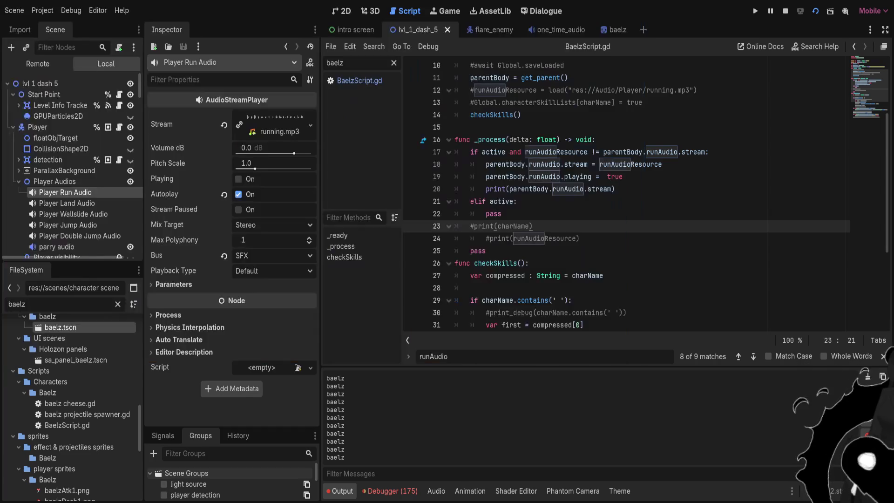